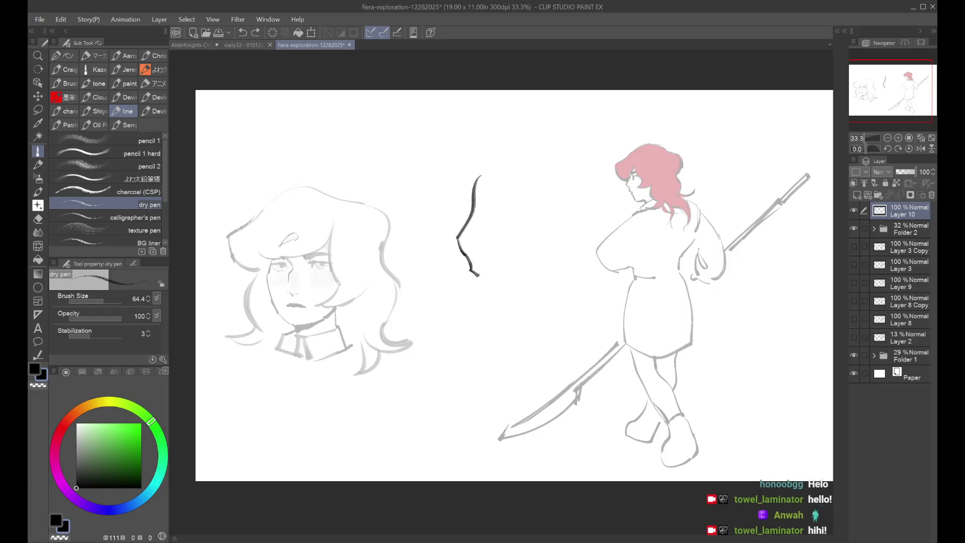
key(ctrl+z)
key(ctrl+z)
key(ctrl+z)
Redraw the eyelid and eye shape beside the face profile, mirror-checking the view
drag(479, 207, 502, 208)
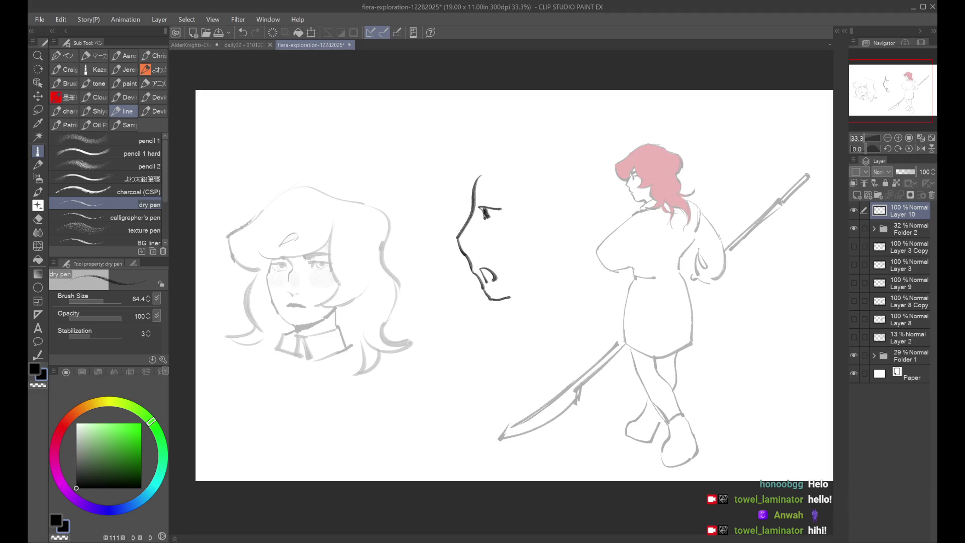
key(ctrl+z)
key(ctrl+z)
key(ctrl+z)
drag(491, 208, 502, 206)
key(ctrl+z)
key(ctrl+z)
mouse_move(485, 221)
mouse_down()
mouse_move(498, 211)
mouse_move(475, 201)
mouse_up()
key(h)
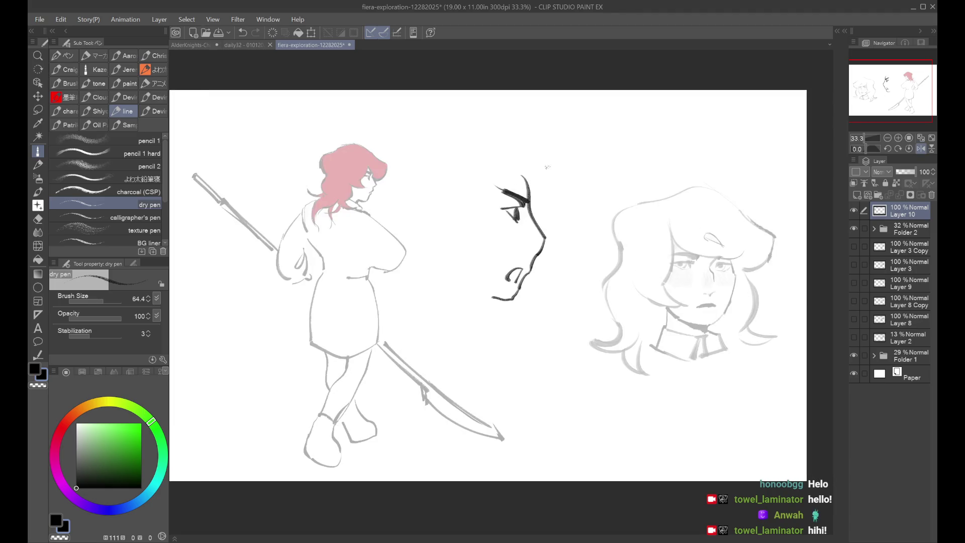
key(h)
Hide Layer 10, add an empty layer, save fiera-exploration, and close it
click(854, 210)
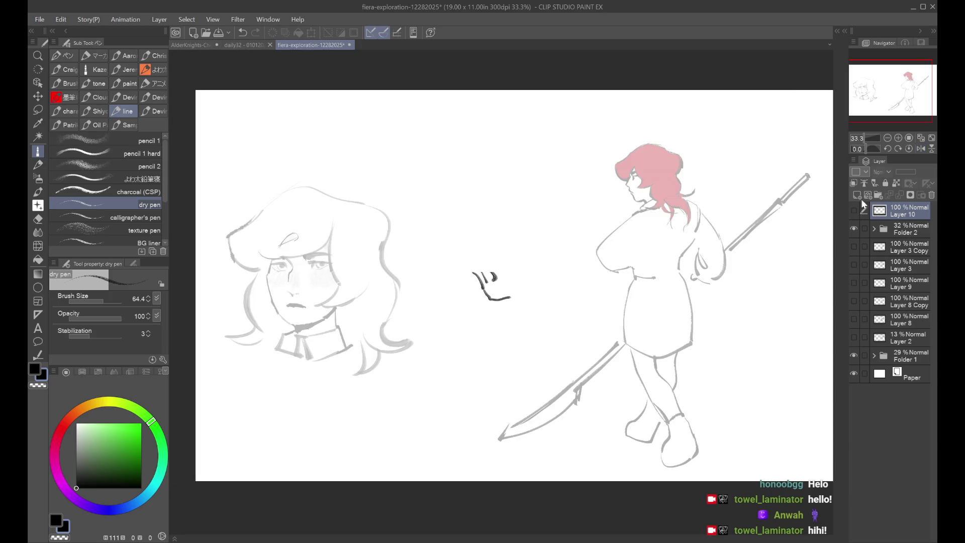
click(857, 195)
key(ctrl+s)
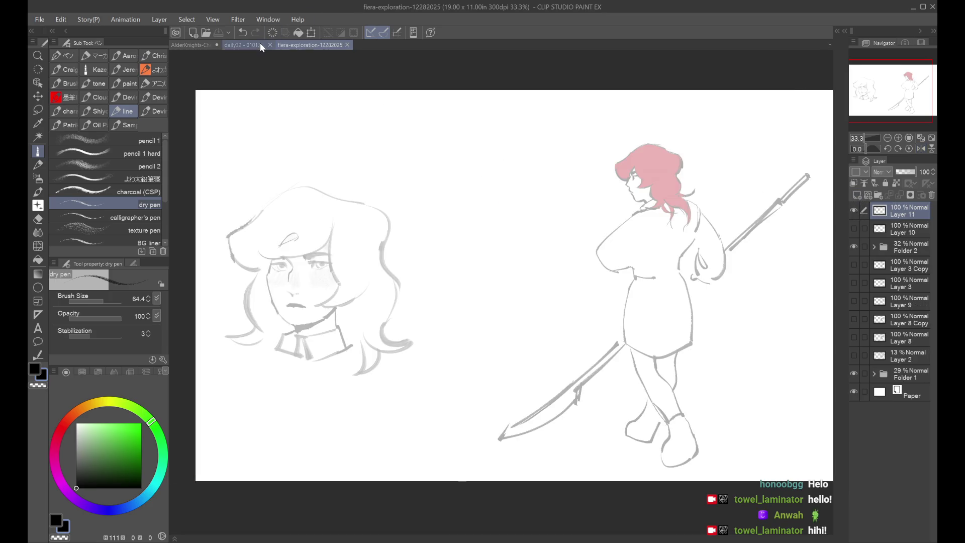
click(260, 43)
click(305, 47)
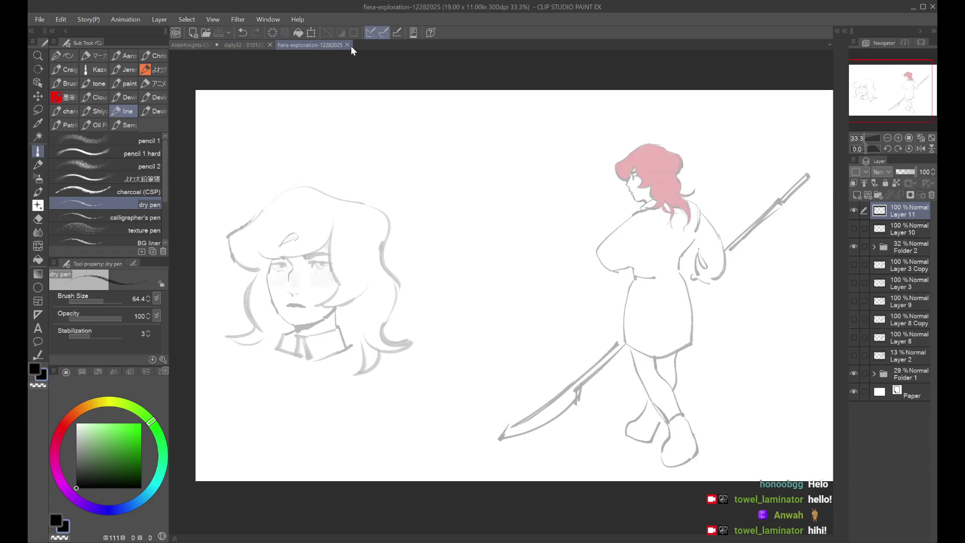
click(349, 45)
Collapse and hide Folder 2, hide Folder 1, and add a blank new raster layer
click(872, 212)
click(854, 210)
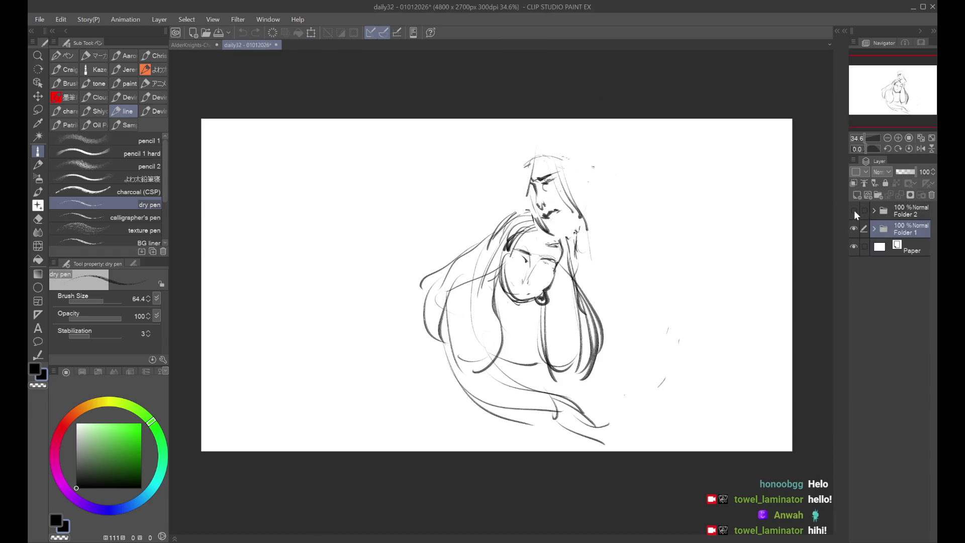
click(854, 229)
click(857, 195)
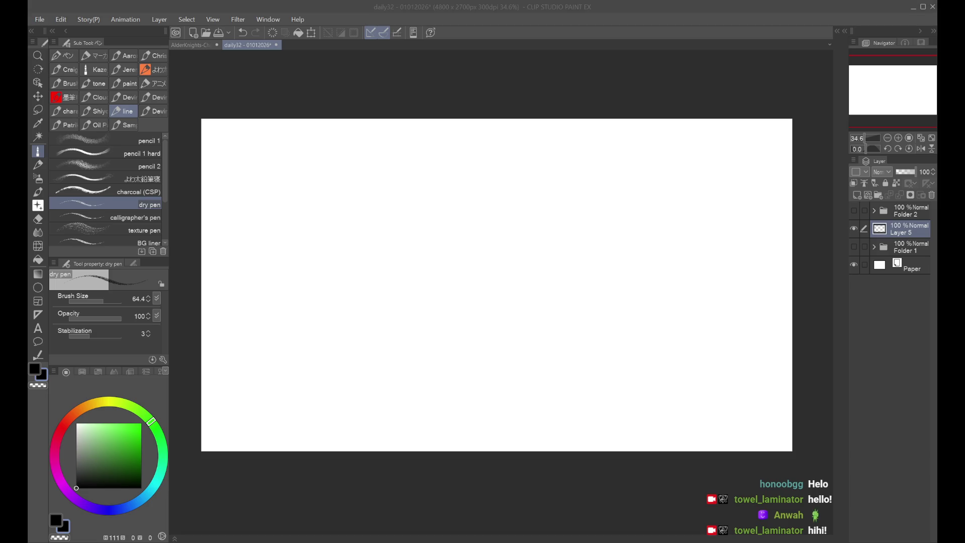
Sketch the left side of the head and the lower face curve toward the chin
drag(422, 190, 430, 336)
key(ctrl+z)
drag(419, 274, 453, 346)
key(ctrl+z)
key(ctrl+z)
key(ctrl+z)
drag(419, 272, 460, 371)
key(ctrl+z)
mouse_move(439, 333)
mouse_down()
mouse_move(466, 366)
mouse_move(496, 373)
mouse_up()
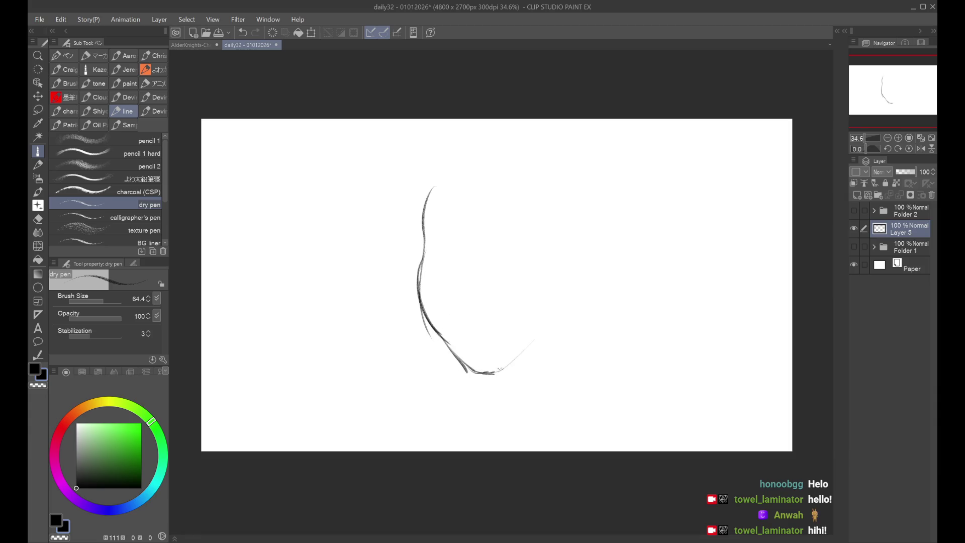
key(ctrl+z)
mouse_move(447, 338)
mouse_down()
mouse_move(484, 377)
mouse_move(510, 374)
mouse_move(539, 328)
mouse_up()
drag(502, 371, 546, 313)
key(ctrl+z)
key(ctrl+z)
Rework the jaw and lower face line into a smoother stroke
key(ctrl+z)
mouse_move(426, 244)
mouse_down()
mouse_move(415, 298)
mouse_move(484, 375)
mouse_up()
key(ctrl+z)
key(ctrl+z)
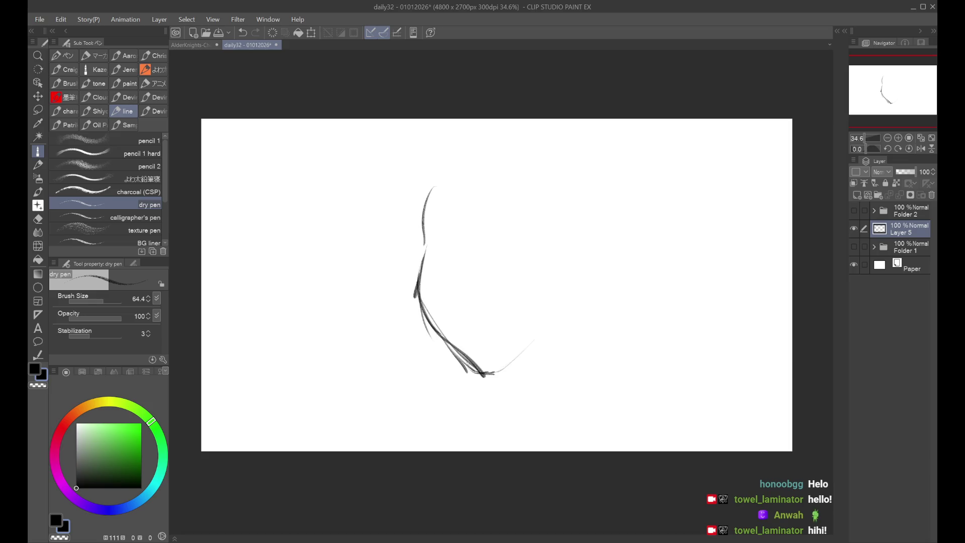
key(ctrl+z)
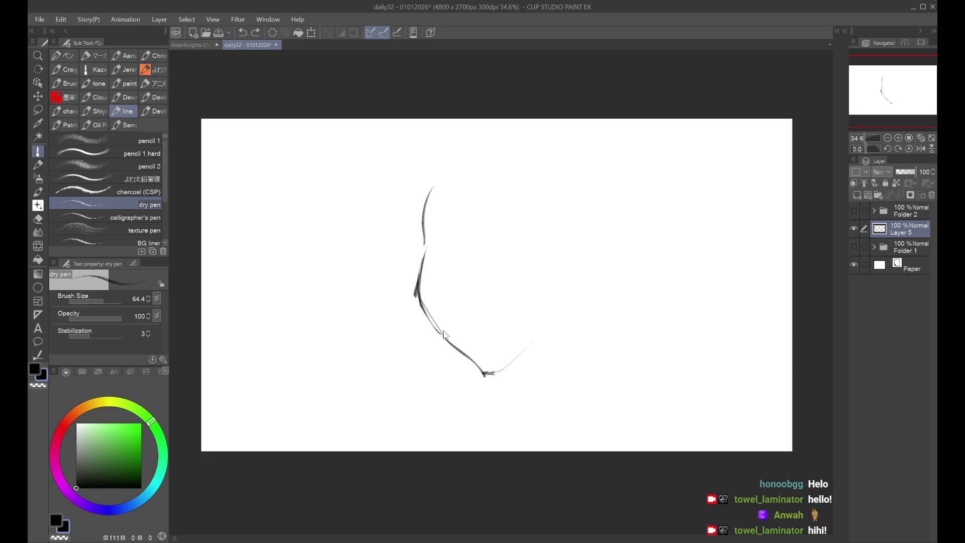
key(ctrl+z)
key(ctrl+z)
key(ctrl+z)
drag(418, 295, 477, 374)
key(ctrl+z)
key(ctrl+z)
mouse_move(418, 294)
mouse_down()
mouse_move(484, 375)
mouse_move(506, 371)
mouse_move(539, 334)
mouse_up()
Draw the right cheek curve and upper face strokes, mirroring the view to check symmetry
key(ctrl+z)
key(ctrl+y)
mouse_move(536, 265)
mouse_down()
mouse_move(538, 335)
mouse_move(548, 317)
mouse_up()
key(ctrl+z)
key(ctrl+z)
mouse_move(435, 251)
mouse_down()
mouse_move(421, 325)
mouse_move(417, 313)
mouse_up()
mouse_move(548, 265)
mouse_down()
mouse_move(553, 323)
mouse_move(544, 328)
mouse_up()
key(ctrl+z)
drag(541, 261, 544, 236)
key(ctrl+z)
mouse_move(425, 223)
mouse_down()
mouse_move(428, 254)
mouse_move(436, 178)
mouse_move(509, 171)
mouse_move(544, 241)
mouse_up()
key(ctrl+z)
drag(538, 197, 543, 253)
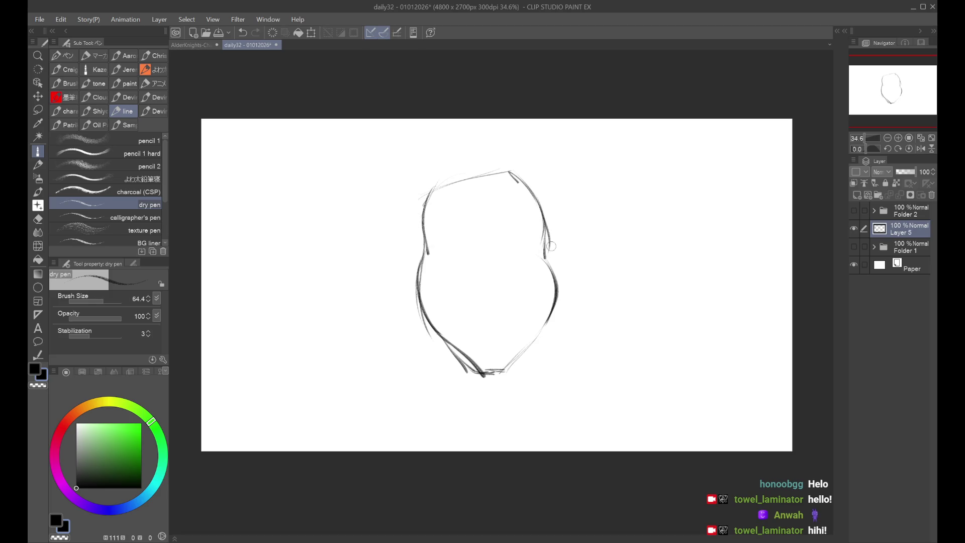
key(h)
click(921, 148)
Fade the rough layer to 27% and trace the left cheek darker on a new layer
click(900, 172)
click(858, 195)
drag(433, 190, 417, 297)
key(ctrl+z)
key(ctrl+z)
key(ctrl+z)
key(ctrl+z)
key(ctrl+z)
key(ctrl+z)
mouse_move(431, 194)
mouse_down()
mouse_move(419, 231)
mouse_move(427, 251)
mouse_up()
mouse_move(435, 192)
mouse_down()
mouse_move(422, 222)
mouse_move(420, 291)
mouse_move(457, 366)
mouse_up()
drag(433, 323, 460, 368)
key(ctrl+z)
mouse_move(425, 303)
mouse_down()
mouse_move(457, 366)
mouse_move(477, 361)
mouse_up()
key(ctrl+z)
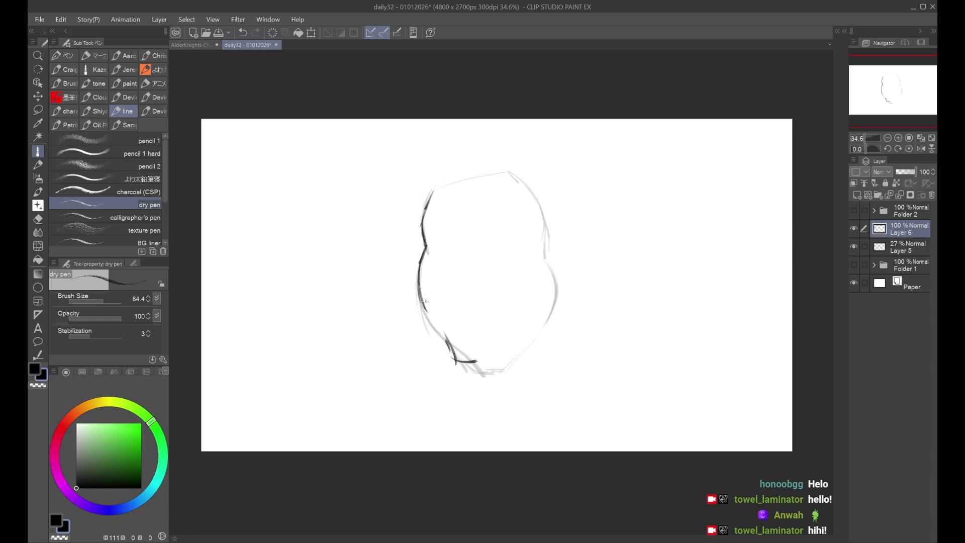
Trace the jaw, chin, top of the head and its right side
mouse_move(434, 322)
mouse_down()
mouse_move(455, 367)
mouse_move(481, 354)
mouse_move(473, 365)
mouse_move(539, 318)
mouse_move(548, 263)
mouse_up()
key(ctrl+z)
key(ctrl+z)
mouse_move(433, 189)
mouse_down()
mouse_move(499, 178)
mouse_move(525, 196)
mouse_move(545, 254)
mouse_up()
key(ctrl+z)
key(ctrl+z)
drag(532, 213, 540, 251)
drag(542, 238, 548, 279)
key(ctrl+z)
mouse_move(538, 236)
mouse_down()
mouse_move(546, 282)
mouse_move(536, 308)
mouse_up()
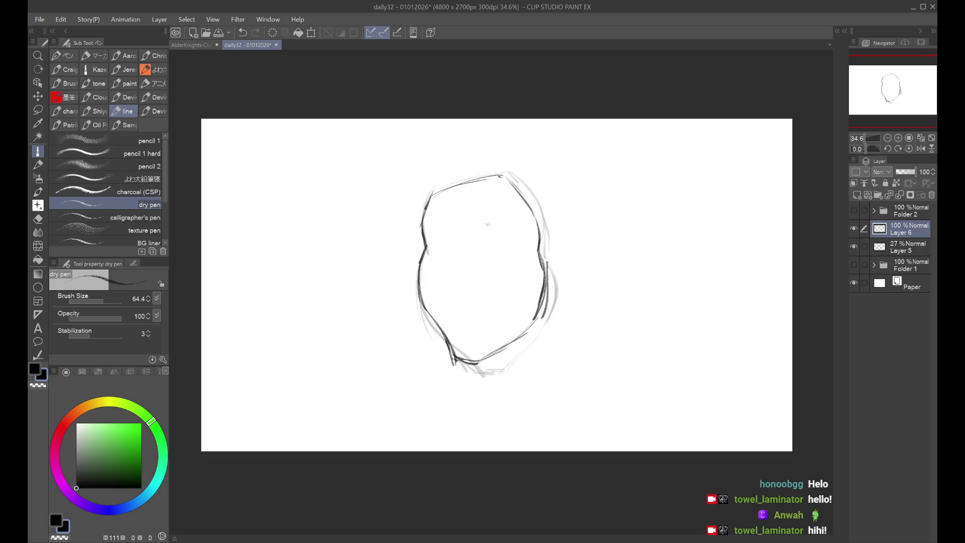
Draw the left and right eyebrows, straightening the right one
drag(480, 226, 514, 222)
key(ctrl+z)
drag(424, 219, 516, 224)
key(ctrl+z)
key(ctrl+z)
drag(481, 226, 510, 224)
drag(448, 226, 457, 283)
Draw the nose line down from the brow and darken the left eyebrow
key(ctrl+z)
drag(455, 236, 456, 294)
key(ctrl+z)
mouse_move(487, 227)
mouse_down()
mouse_move(469, 242)
mouse_move(462, 293)
mouse_up()
key(ctrl+z)
key(ctrl+z)
mouse_move(456, 232)
mouse_down()
mouse_move(455, 285)
mouse_move(454, 238)
mouse_move(516, 222)
mouse_up()
key(ctrl+z)
key(ctrl+z)
key(ctrl+z)
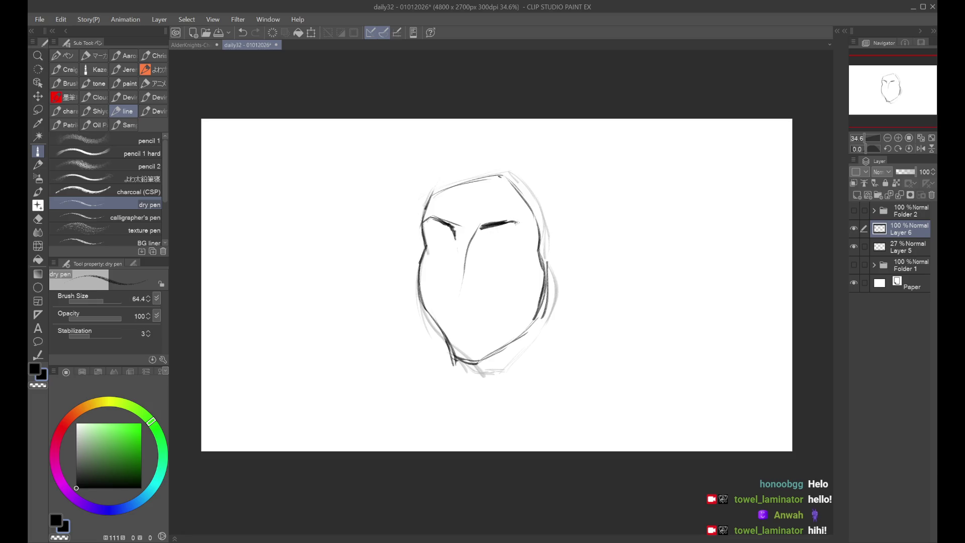
drag(429, 219, 457, 231)
Lengthen the nose line and draw the right side of the nose
drag(455, 249, 453, 227)
key(h)
key(h)
key(ctrl+z)
key(ctrl+z)
drag(454, 265, 454, 300)
key(ctrl+z)
drag(456, 228, 454, 291)
mouse_move(470, 253)
mouse_down()
mouse_move(455, 297)
mouse_move(468, 292)
mouse_up()
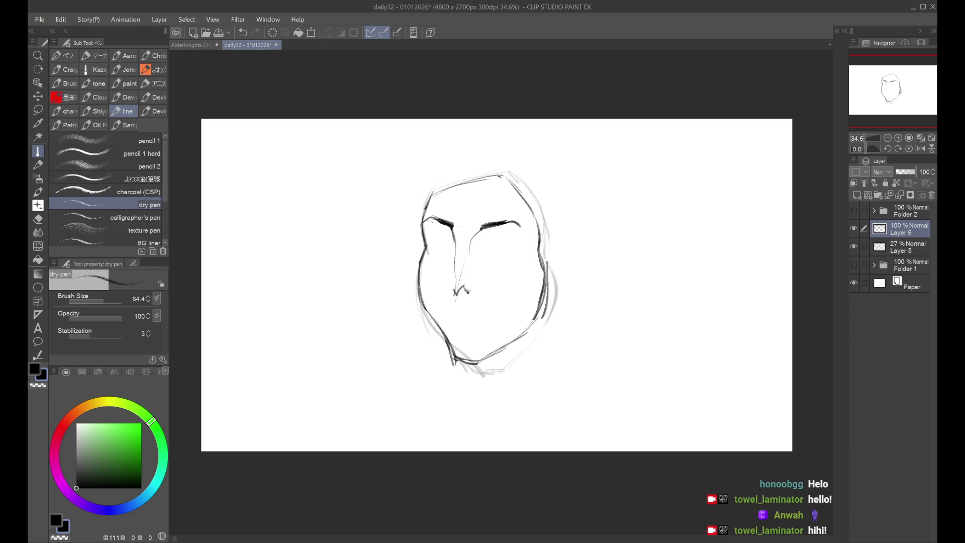
Redraw the small nostril marks at the nose tip, checking with a mirrored view
key(ctrl+z)
mouse_move(456, 296)
mouse_down()
mouse_move(470, 295)
mouse_move(447, 297)
mouse_up()
key(ctrl+z)
key(h)
drag(551, 285, 553, 294)
key(h)
key(ctrl+z)
drag(453, 285, 452, 290)
key(ctrl+z)
Draw the mouth below the nose and try the right eye's upper eyelid
mouse_move(451, 310)
mouse_down()
mouse_move(489, 310)
mouse_move(471, 319)
mouse_up()
key(ctrl+z)
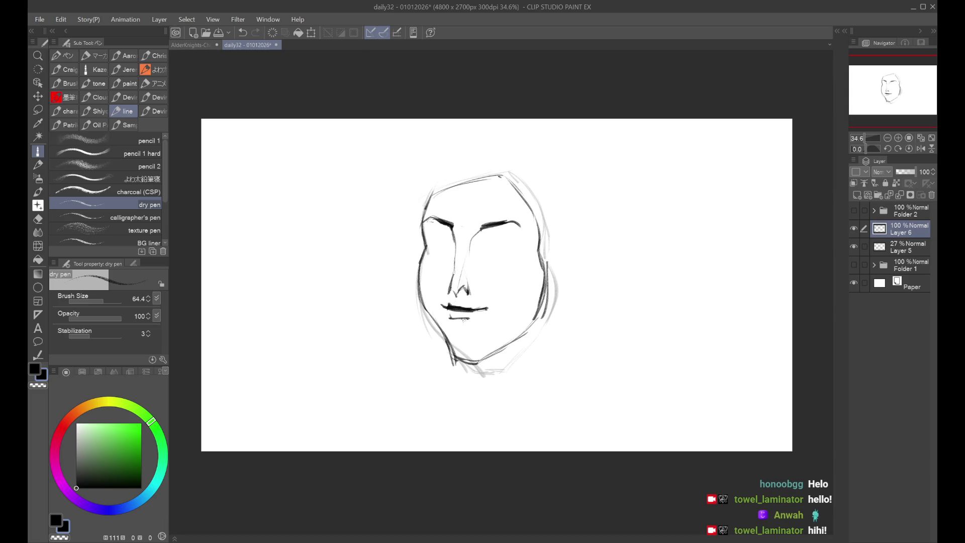
key(ctrl+z)
mouse_move(486, 248)
mouse_down()
mouse_move(514, 247)
mouse_move(522, 233)
mouse_move(493, 241)
mouse_up()
key(ctrl+z)
Draw the left eyelid and irises in both eyes
key(ctrl+z)
key(ctrl+z)
key(h)
key(h)
drag(440, 237, 431, 247)
key(ctrl+z)
drag(446, 241, 441, 247)
key(ctrl+z)
key(ctrl+z)
mouse_move(500, 240)
mouse_down()
mouse_move(495, 250)
mouse_move(510, 248)
mouse_up()
key(ctrl+z)
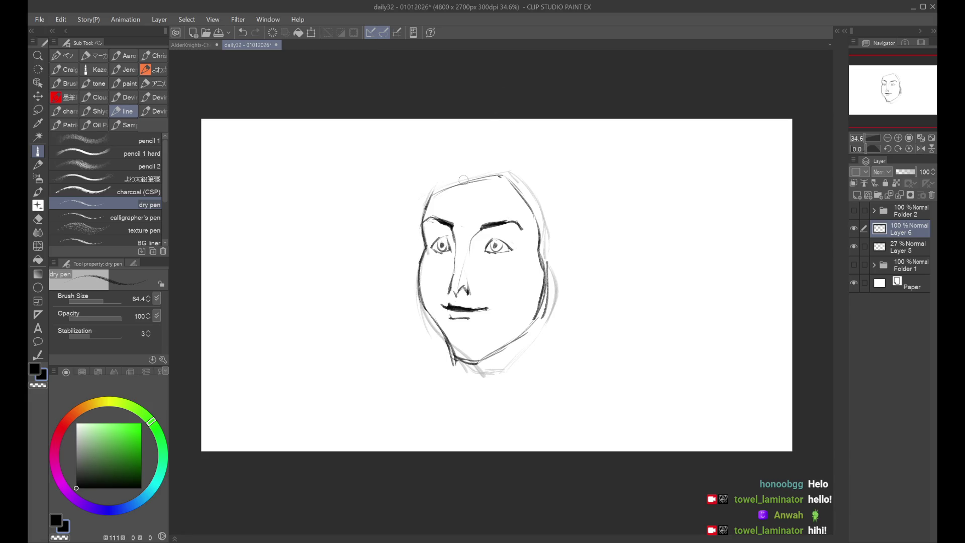
Add a head-contour stroke, mirror-check the face, and hide guide Layer 5
key(ctrl+z)
drag(432, 190, 420, 221)
key(h)
key(h)
click(854, 246)
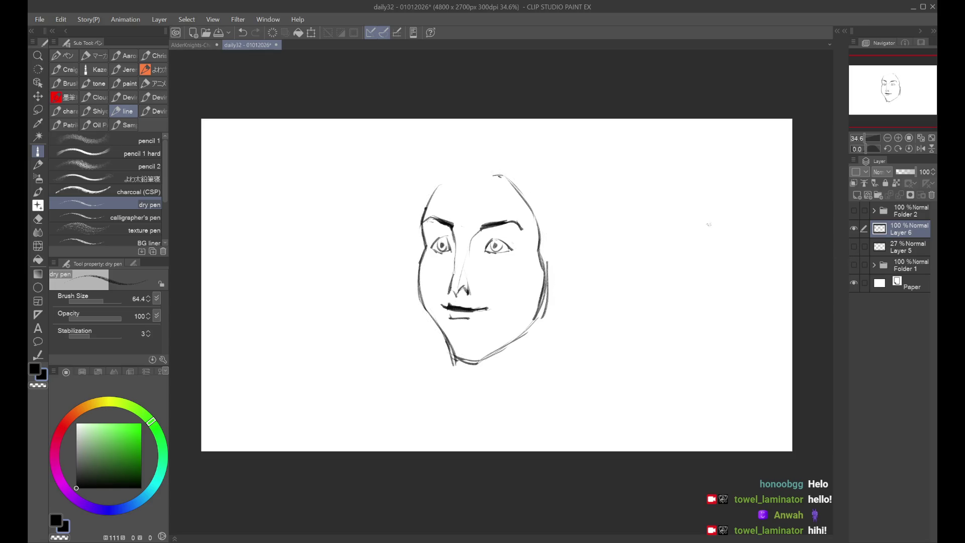
Rework the head-top, left jaw and chin strokes, mirroring the view to check the face
mouse_move(428, 195)
mouse_down()
mouse_move(503, 176)
mouse_move(546, 148)
mouse_up()
key(ctrl+z)
drag(441, 326, 457, 361)
key(ctrl+z)
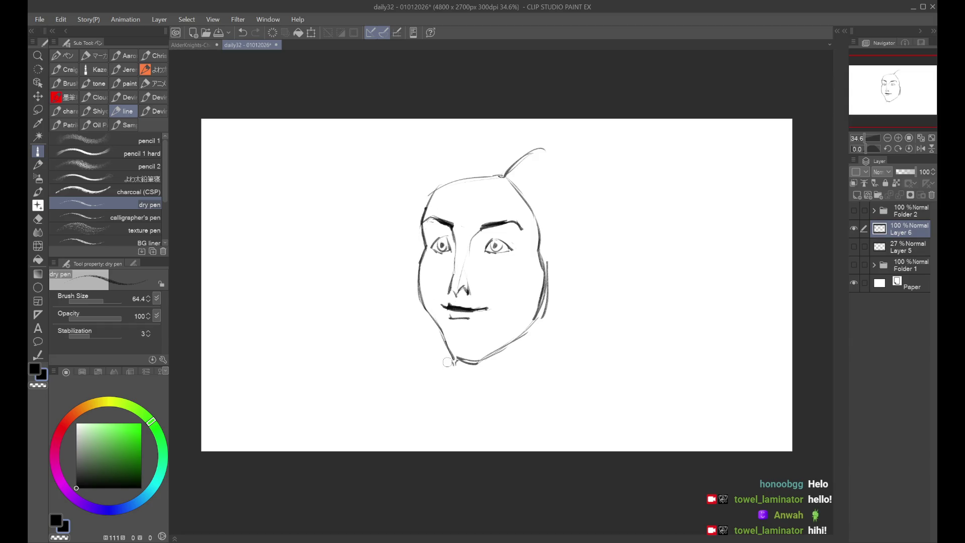
key(ctrl+z)
drag(454, 358, 492, 355)
key(h)
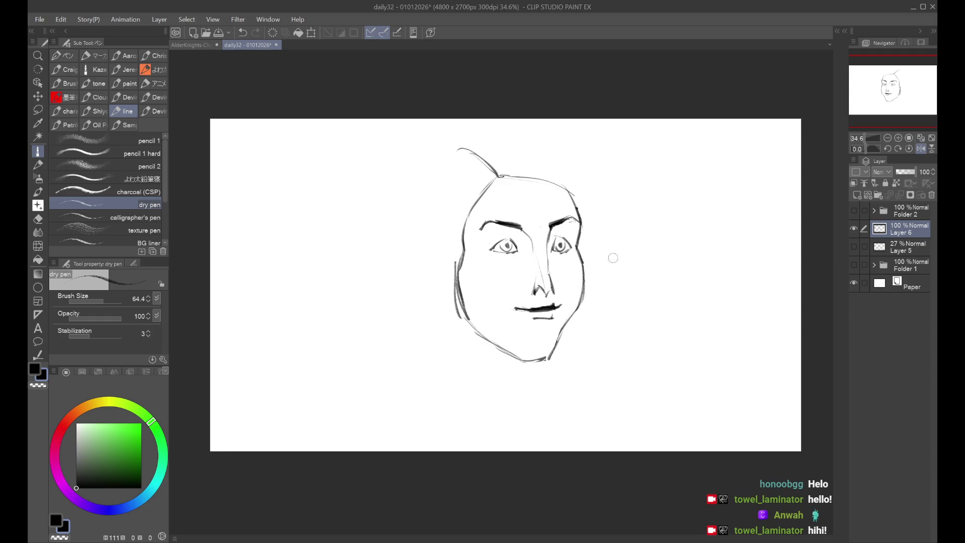
key(h)
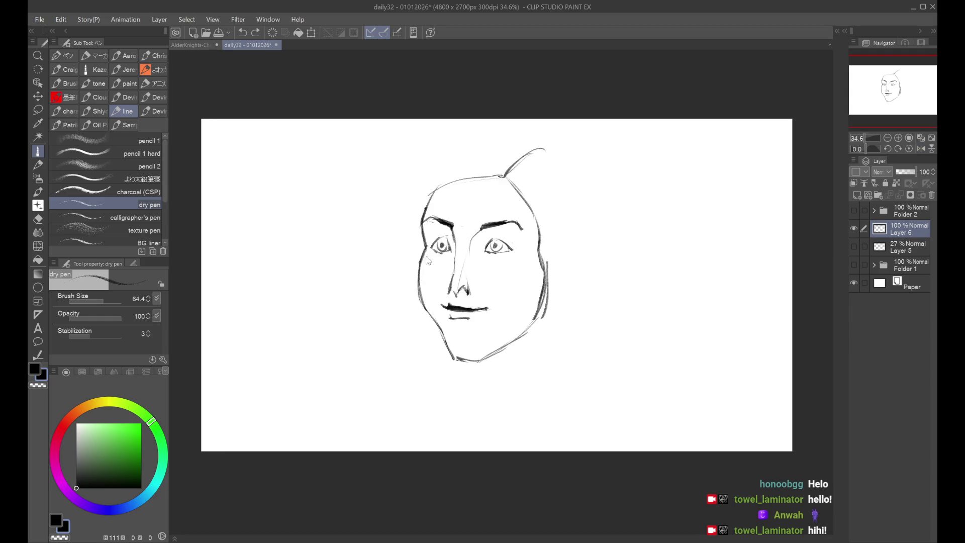
drag(424, 257, 418, 300)
key(h)
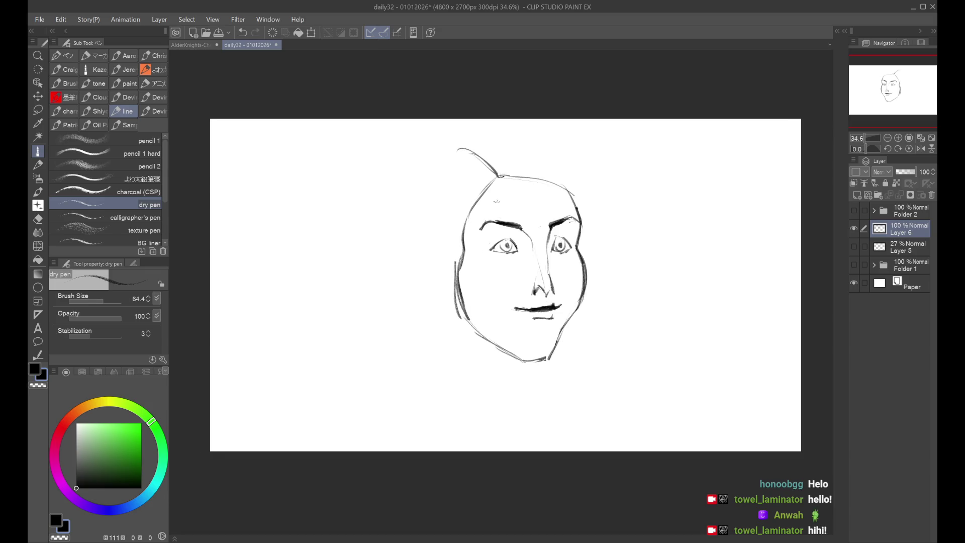
key(h)
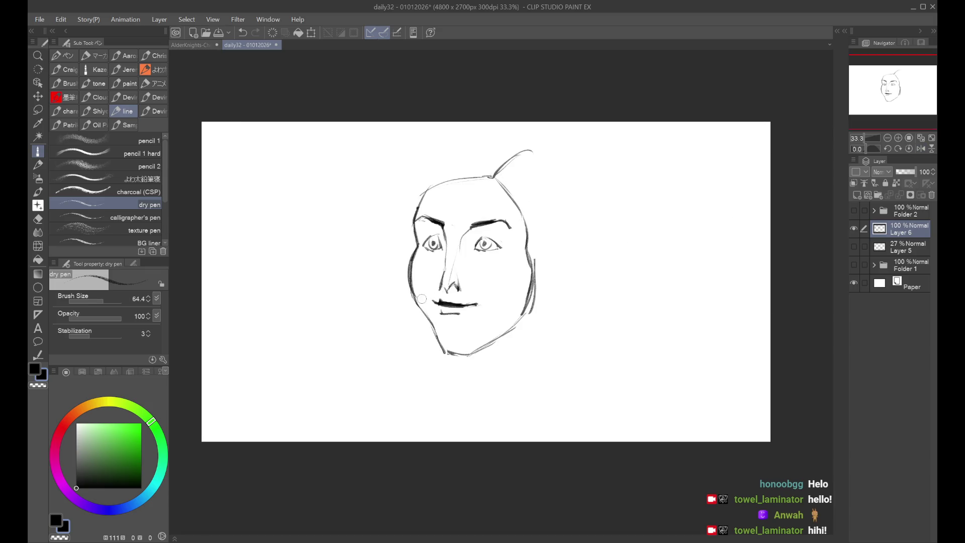
key(h)
Draw a faint crown arc across the top of the head after several attempts
key(h)
Draw a shorter peaked hair tuft stroke above the head, discarding stray chin and eye marks
drag(530, 152, 561, 196)
key(ctrl+z)
drag(529, 150, 556, 184)
key(ctrl+z)
drag(529, 151, 554, 179)
key(ctrl+z)
drag(447, 351, 466, 354)
key(ctrl+z)
mouse_move(486, 235)
mouse_down()
mouse_move(491, 243)
mouse_move(506, 218)
mouse_up()
key(ctrl+z)
drag(526, 149, 472, 143)
key(ctrl+z)
drag(417, 156, 530, 150)
key(ctrl+z)
mouse_move(412, 158)
mouse_down()
mouse_move(522, 144)
mouse_move(532, 157)
mouse_up()
key(ctrl+z)
key(ctrl+z)
drag(428, 160, 520, 144)
key(ctrl+z)
drag(411, 161, 498, 141)
key(h)
key(h)
drag(490, 241, 504, 250)
key(ctrl+z)
key(ctrl+z)
Darken the left eye's outer corner and erase the lower jaw and chin lines
drag(423, 247, 434, 237)
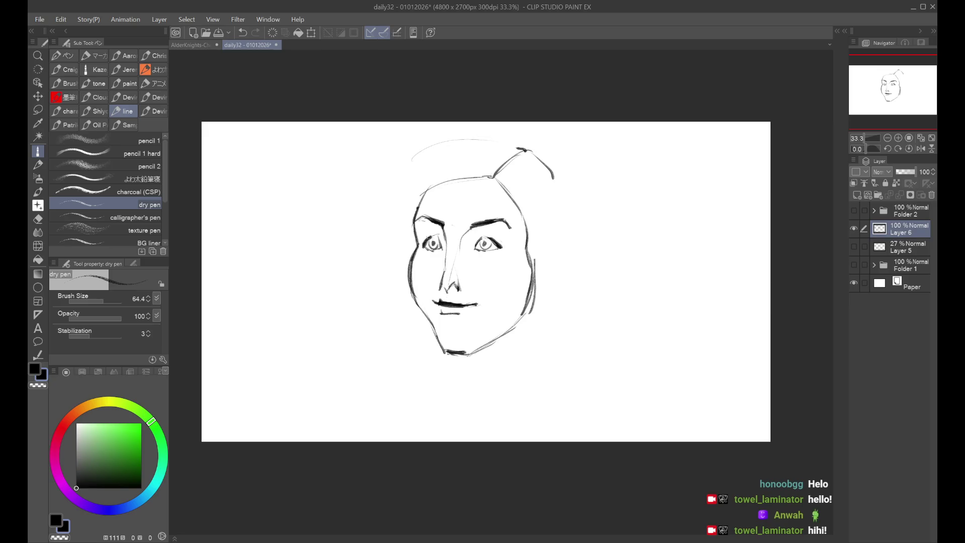
key(h)
key(h)
key(h)
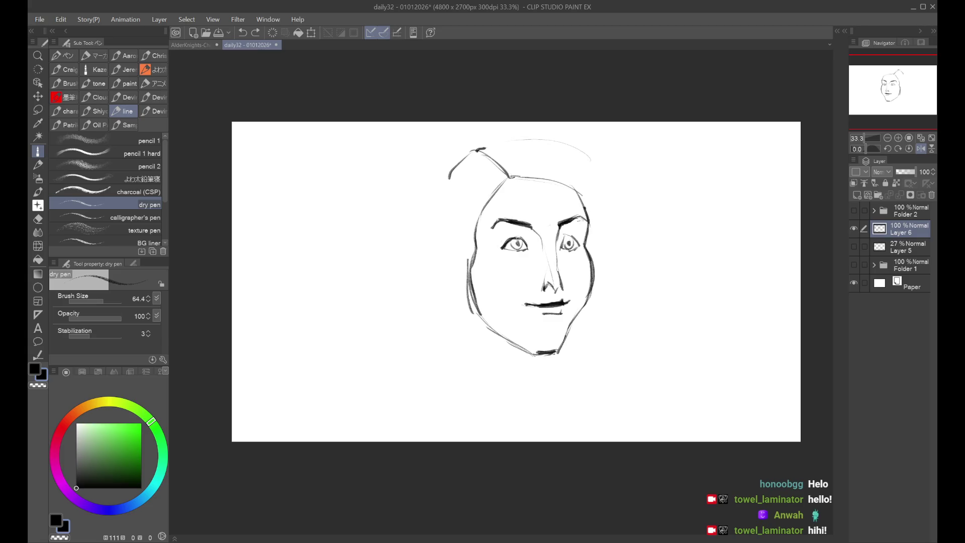
key(h)
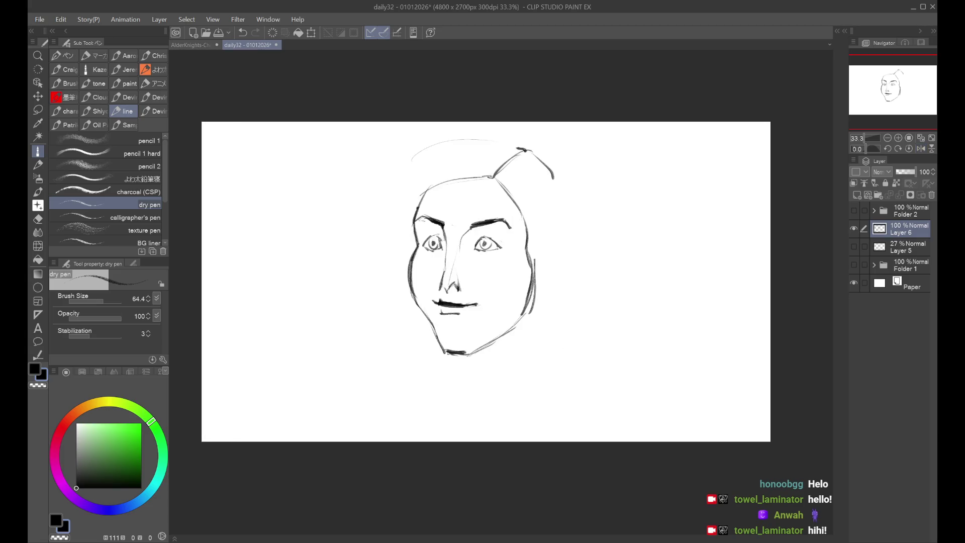
mouse_move(441, 346)
mouse_down()
mouse_move(482, 347)
mouse_move(461, 353)
mouse_move(415, 295)
mouse_up()
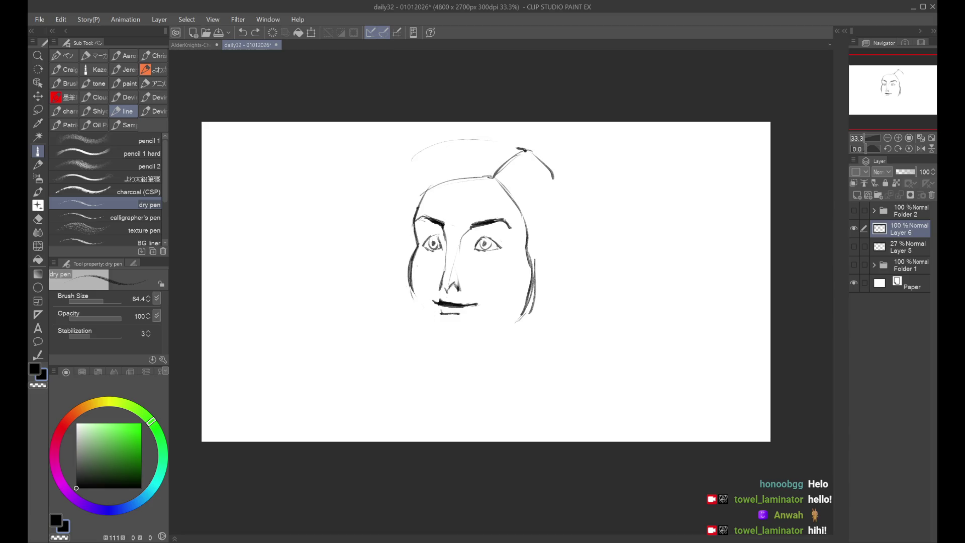
key(h)
Redraw the left head outline up to the crown and join the crown to the tuft
key(h)
drag(413, 241, 452, 179)
key(ctrl+z)
drag(413, 236, 465, 180)
key(ctrl+z)
mouse_move(413, 236)
mouse_down()
mouse_move(474, 178)
mouse_move(500, 176)
mouse_move(527, 236)
mouse_up()
mouse_move(500, 170)
mouse_down()
mouse_move(440, 189)
mouse_move(496, 170)
mouse_move(532, 241)
mouse_up()
key(h)
key(h)
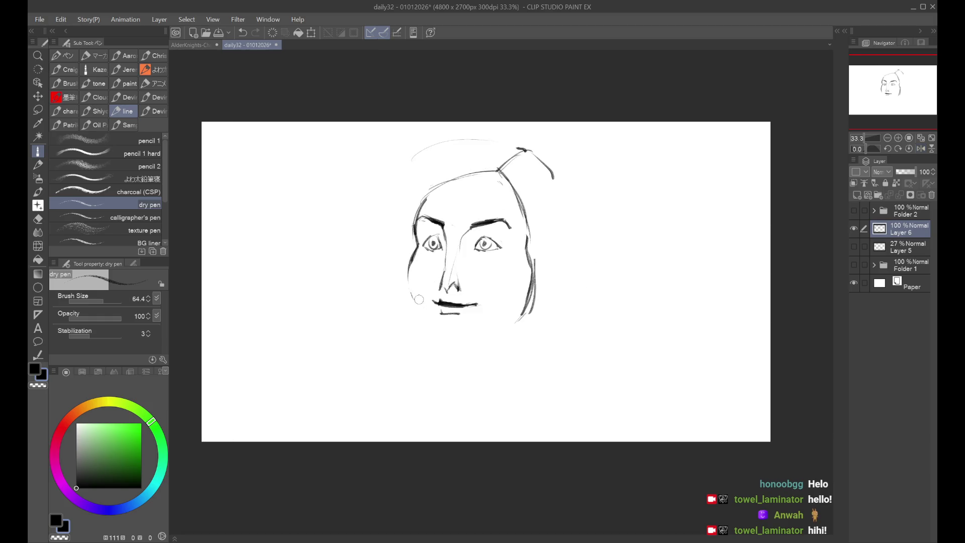
key(ctrl+z)
click(38, 246)
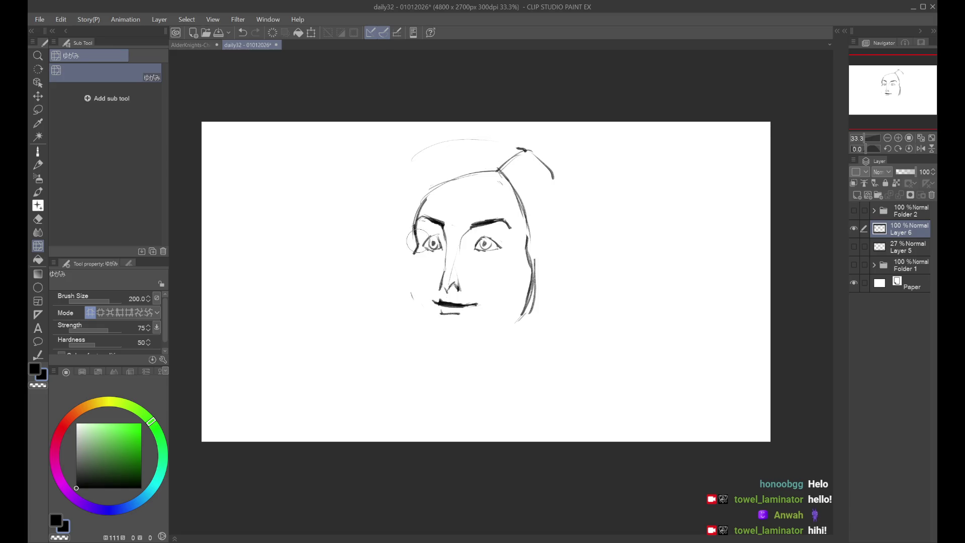
Try reshaping the right eye with a 500-size liquify brush, then undo it
drag(412, 236, 415, 245)
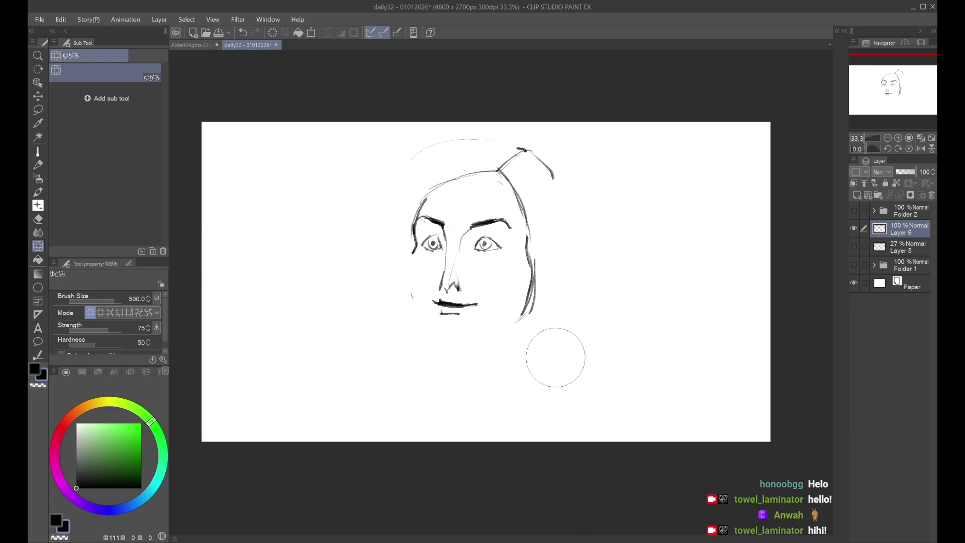
drag(494, 254, 495, 251)
click(37, 152)
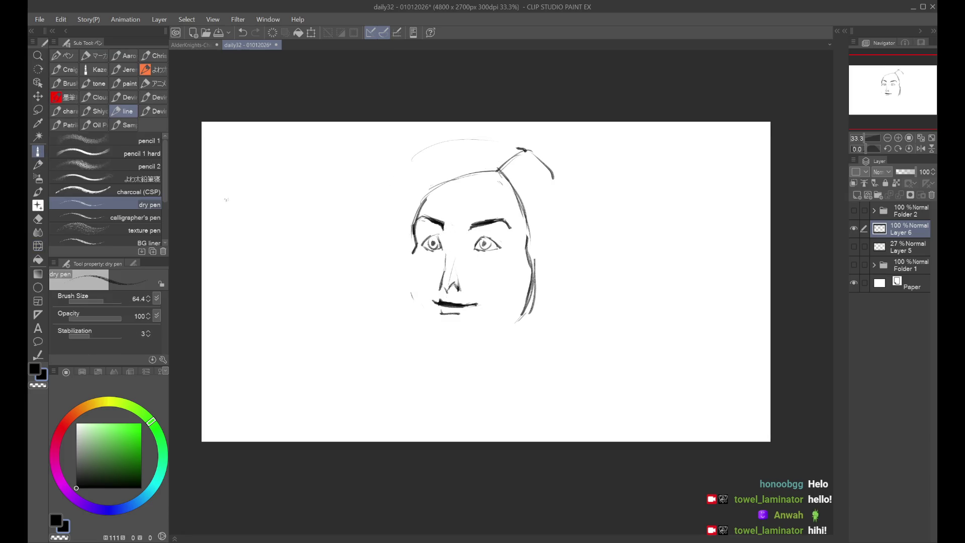
click(38, 246)
key(ctrl+z)
click(39, 151)
Lasso the left eyebrow and rotate it slightly with Free Transform
key(ctrl+z)
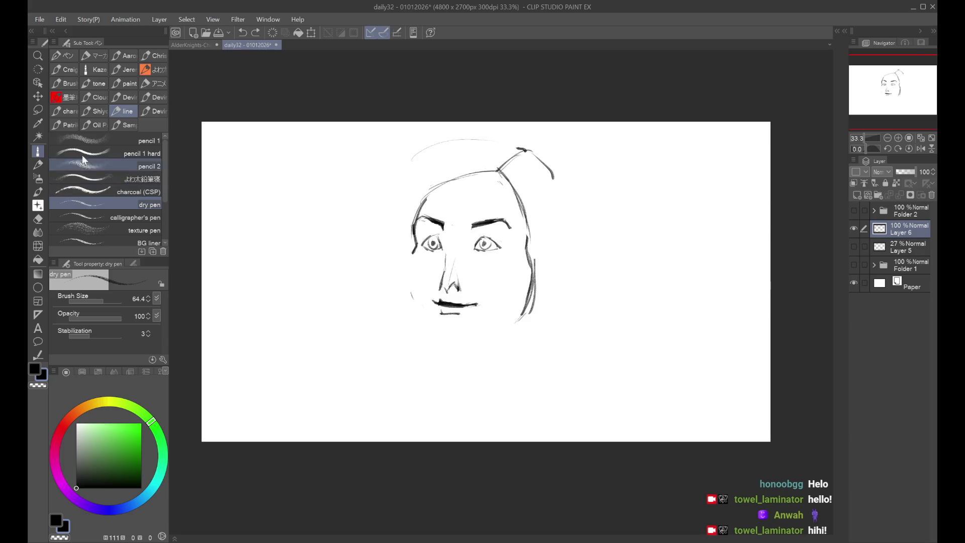
click(37, 110)
drag(487, 206, 507, 208)
key(ctrl+t)
key(Return)
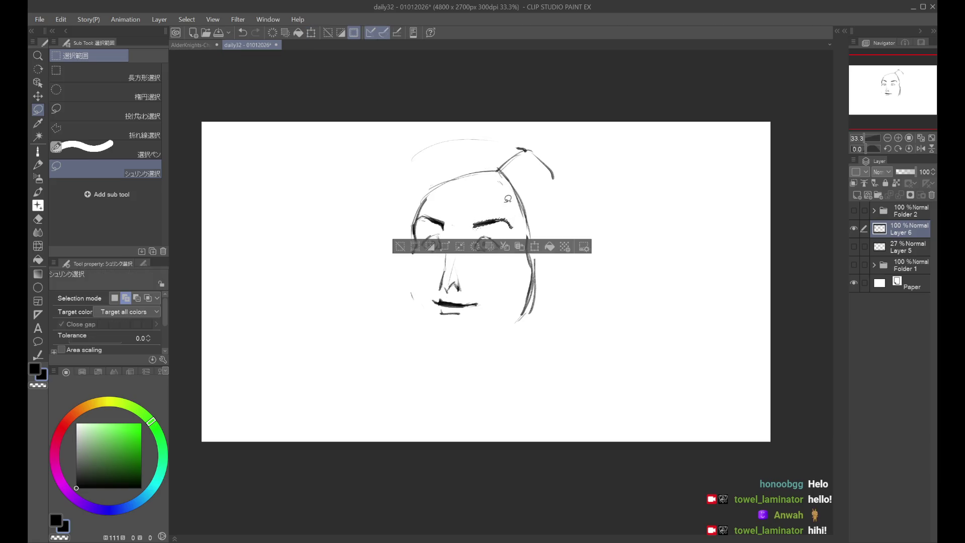
key(ctrl+d)
Lasso the left eye and rotate it slightly with Free Transform
mouse_move(424, 171)
mouse_down()
mouse_move(431, 259)
mouse_move(442, 255)
mouse_up()
key(ctrl+t)
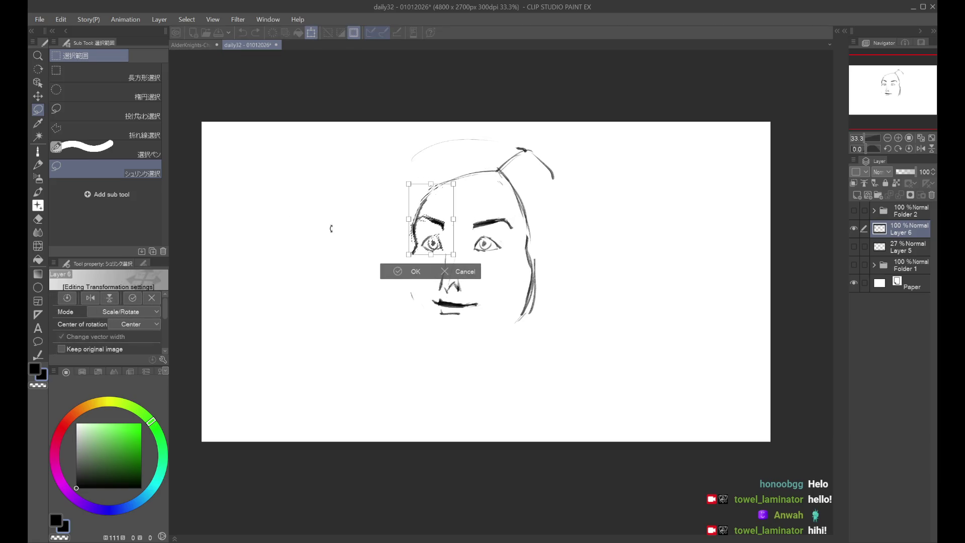
drag(248, 271, 248, 269)
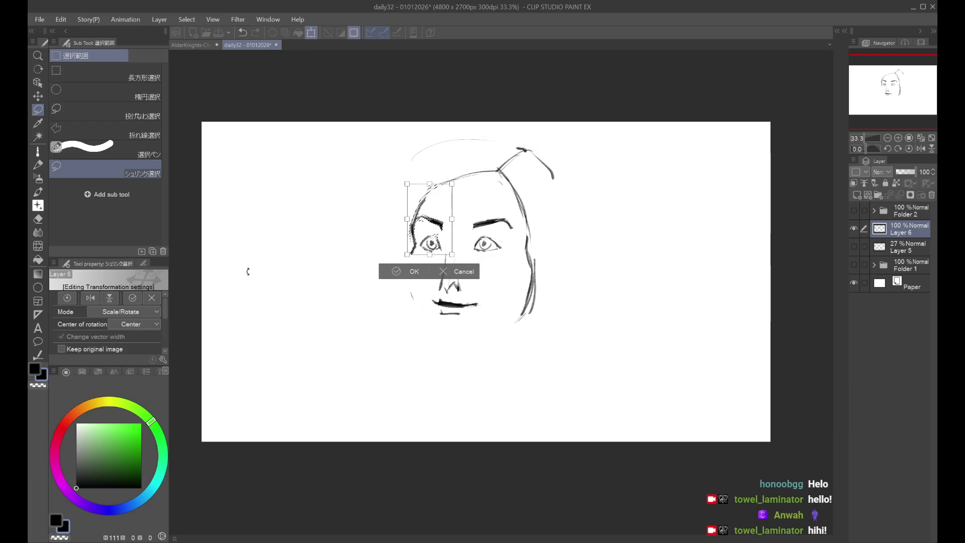
key(Return)
key(ctrl+d)
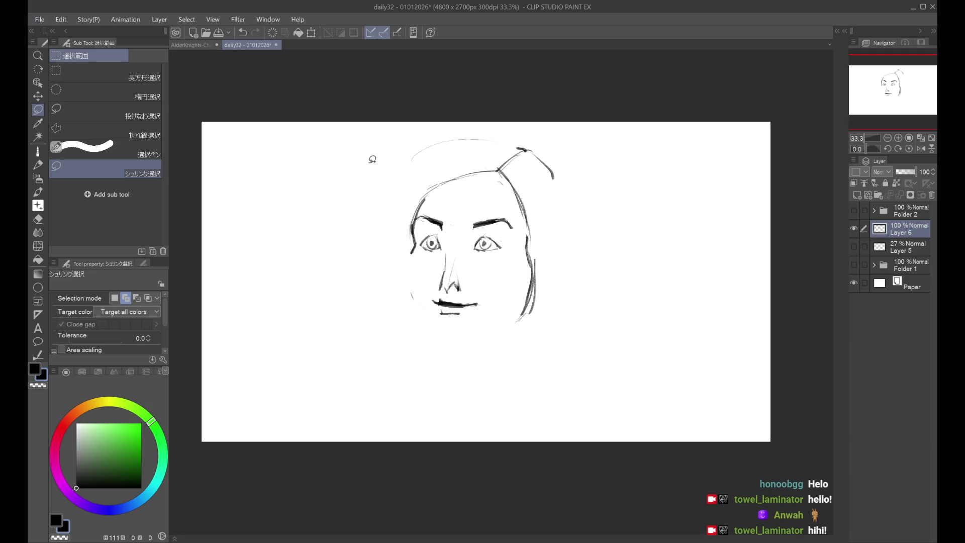
Try a pen stroke near the right eye and undo it
click(38, 151)
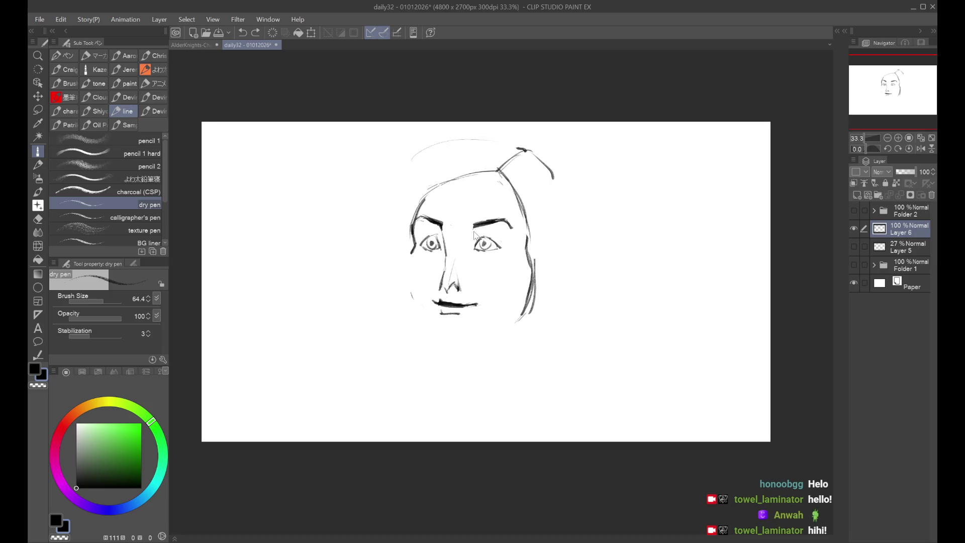
mouse_move(459, 232)
mouse_down()
mouse_move(475, 252)
mouse_move(439, 290)
mouse_up()
key(ctrl+z)
key(ctrl+z)
Darken the upper eyelid line over the left eye
drag(421, 241, 438, 237)
key(ctrl+z)
drag(421, 243, 485, 244)
key(ctrl+z)
key(h)
key(h)
key(h)
key(h)
key(h)
key(h)
key(h)
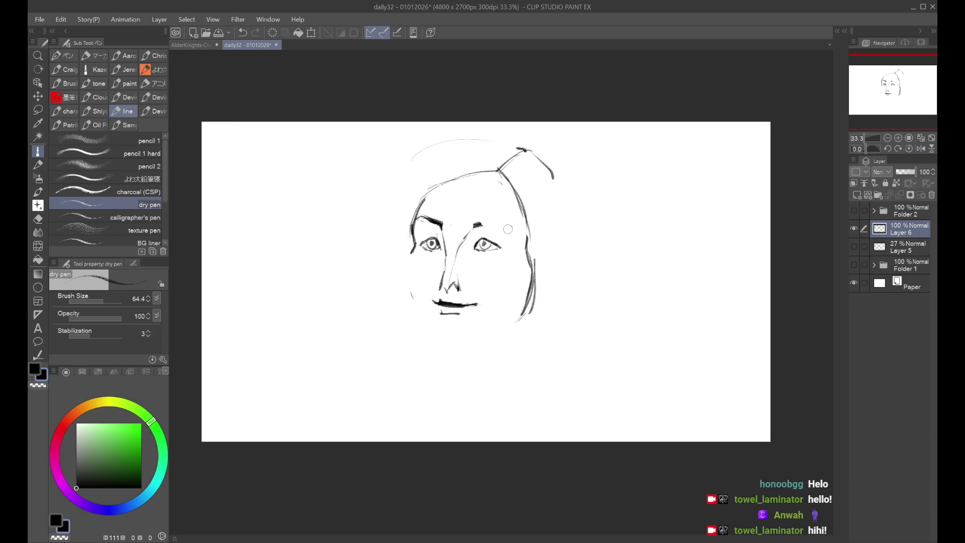
Redraw the right eyebrow darker and longer and the left eyebrow thicker
key(ctrl+z)
drag(470, 228, 507, 221)
key(ctrl+z)
drag(473, 229, 512, 230)
key(ctrl+z)
mouse_move(415, 229)
mouse_down()
mouse_move(423, 217)
mouse_move(442, 230)
mouse_up()
key(ctrl+z)
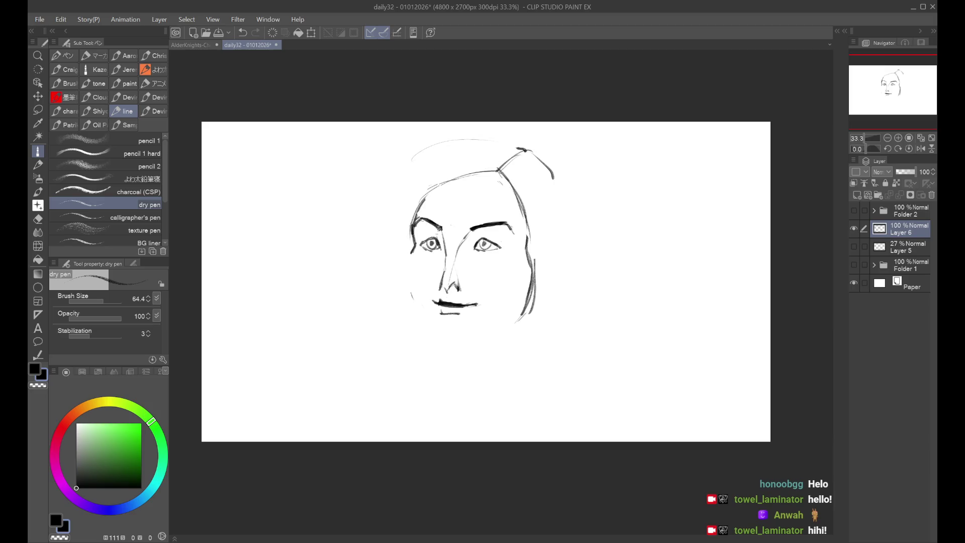
key(h)
Draw the right side of the jaw toward the chin, checking in mirrored view
key(h)
Draw the left cheek line curving down into a smoother left jaw
mouse_move(414, 247)
mouse_down()
mouse_move(407, 302)
mouse_move(431, 326)
mouse_up()
key(ctrl+z)
key(ctrl+z)
key(ctrl+z)
drag(416, 227, 406, 290)
key(ctrl+z)
key(ctrl+z)
mouse_move(413, 248)
mouse_down()
mouse_move(406, 295)
mouse_move(433, 332)
mouse_up()
drag(410, 285, 432, 338)
key(ctrl+z)
drag(417, 306, 436, 342)
key(ctrl+z)
drag(418, 307, 438, 350)
key(ctrl+z)
mouse_move(516, 302)
mouse_down()
mouse_move(480, 342)
mouse_move(453, 351)
mouse_move(466, 343)
mouse_up()
key(ctrl+z)
key(ctrl+z)
key(ctrl+z)
key(h)
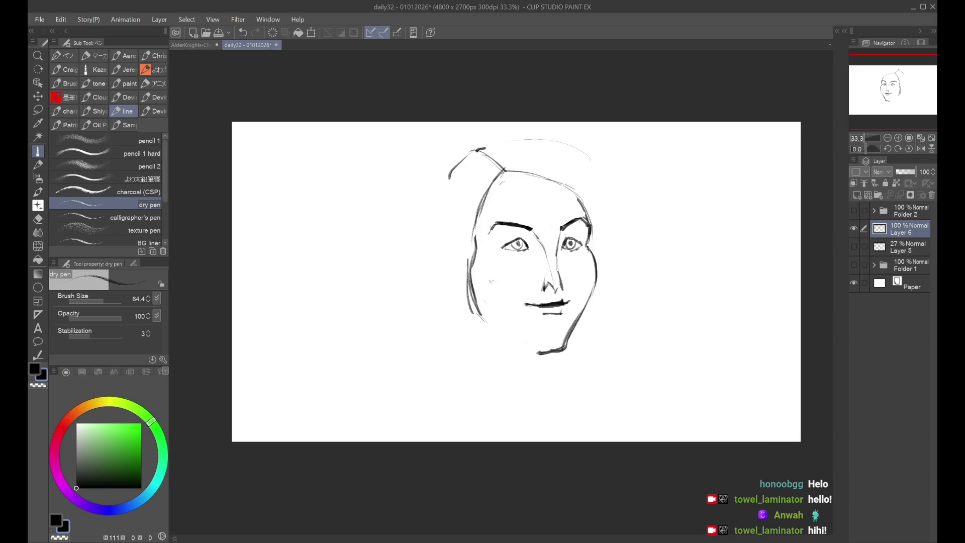
mouse_move(537, 315)
mouse_down()
mouse_move(482, 353)
mouse_move(493, 355)
mouse_move(473, 355)
mouse_up()
key(ctrl+z)
Redraw the lower-right jaw line to the chin and retry the cheek stroke
key(h)
key(ctrl+z)
drag(516, 315, 453, 357)
key(h)
key(ctrl+z)
drag(495, 251, 469, 328)
key(ctrl+z)
key(h)
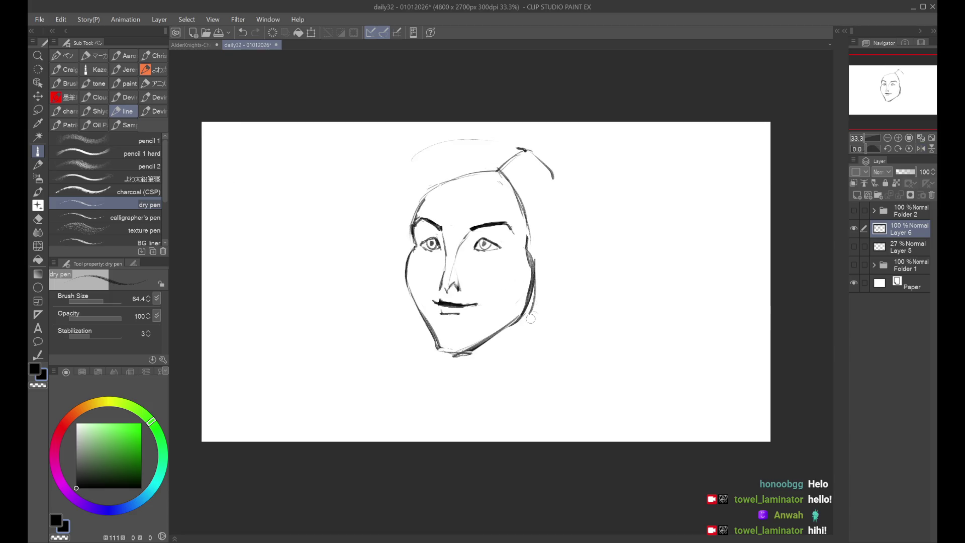
key(h)
key(h)
Duplicate the Layer 6 face sketch and hide the original layer
click(854, 228)
click(858, 242)
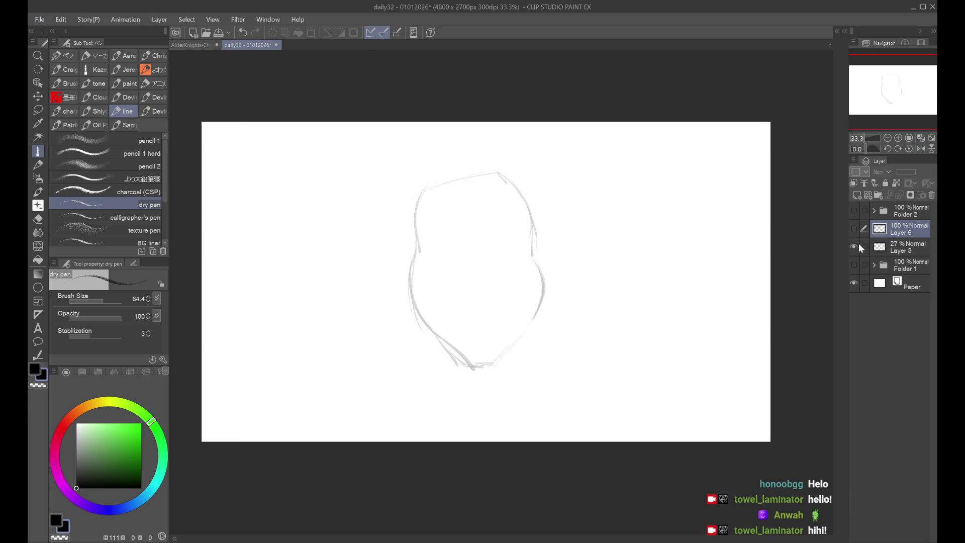
click(858, 243)
click(855, 226)
key(ctrl+c)
key(ctrl+v)
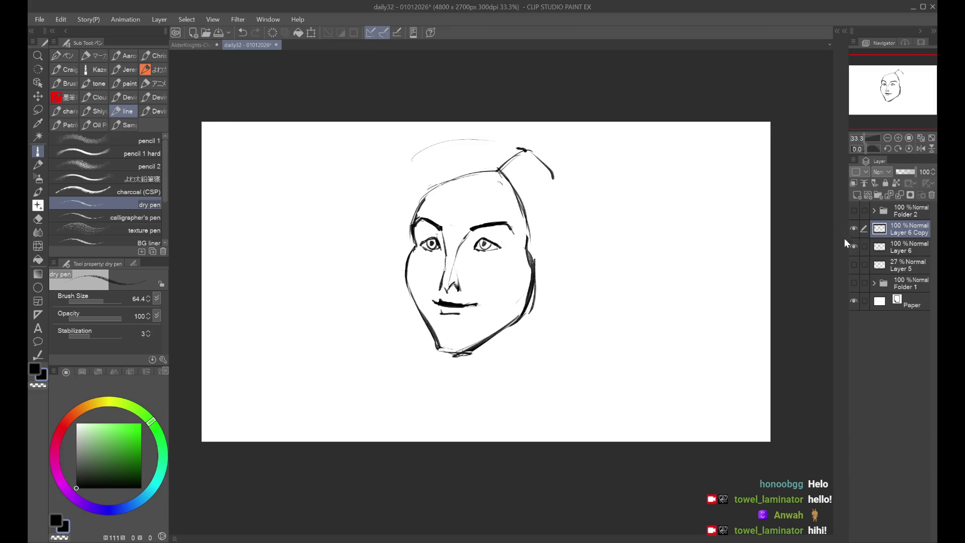
click(864, 245)
click(849, 241)
click(854, 246)
Try mouth shading, right eyebrow and right-eye strokes on the copy, undoing each
mouse_move(440, 305)
mouse_down()
mouse_move(455, 311)
mouse_move(460, 299)
mouse_up()
key(h)
key(h)
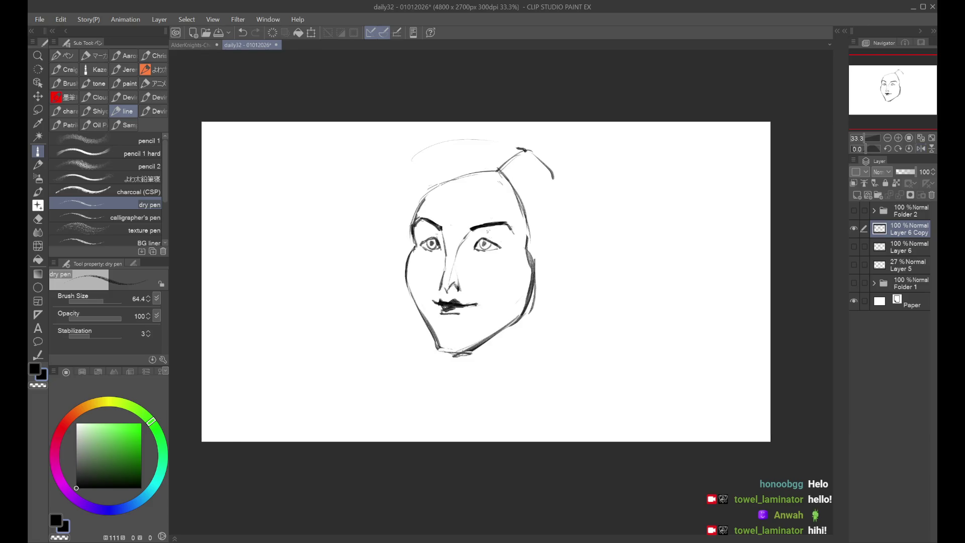
key(ctrl+z)
drag(478, 229, 504, 224)
key(ctrl+z)
key(h)
key(h)
drag(485, 243, 483, 245)
key(ctrl+z)
key(h)
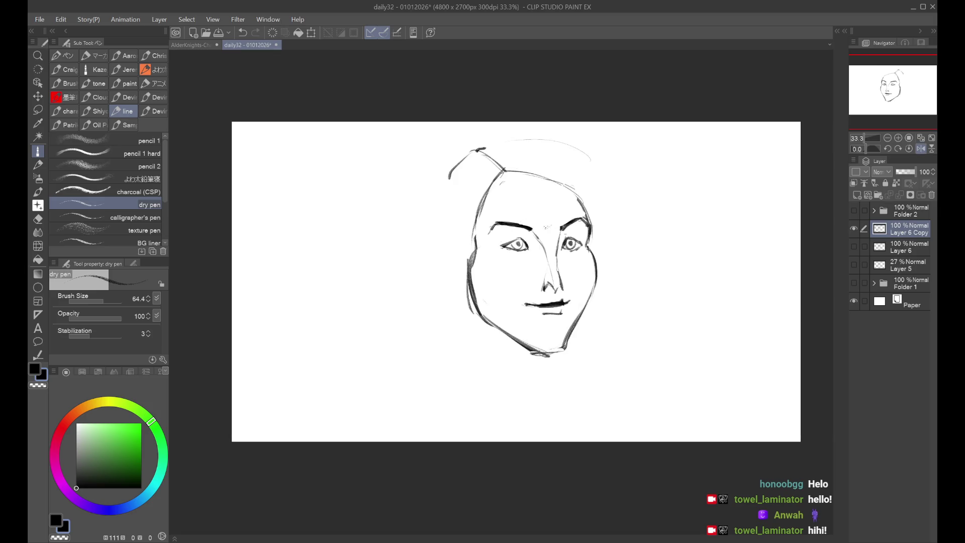
key(h)
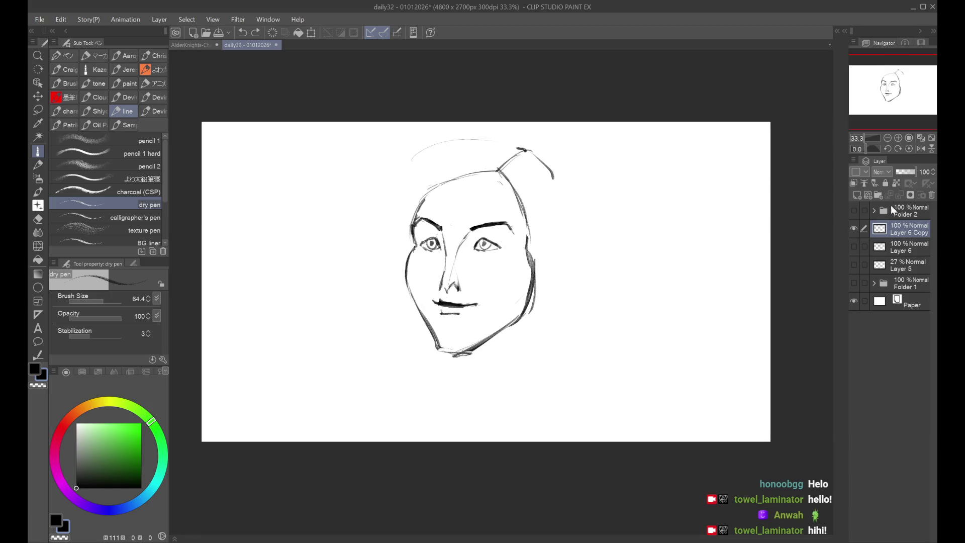
Duplicate the copy, hide the previous one, erase the eyes and thicken the upper lip
click(861, 236)
click(861, 235)
key(ctrl+j)
click(854, 246)
drag(498, 247, 432, 240)
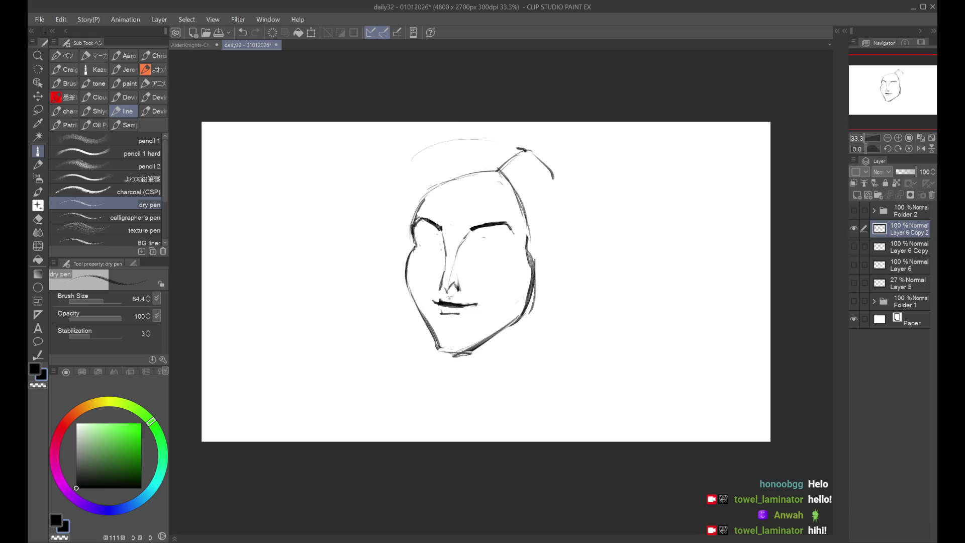
drag(440, 303, 462, 303)
Redraw the mouth with a darker, curved lower-lip line, retrying the corner strokes
key(h)
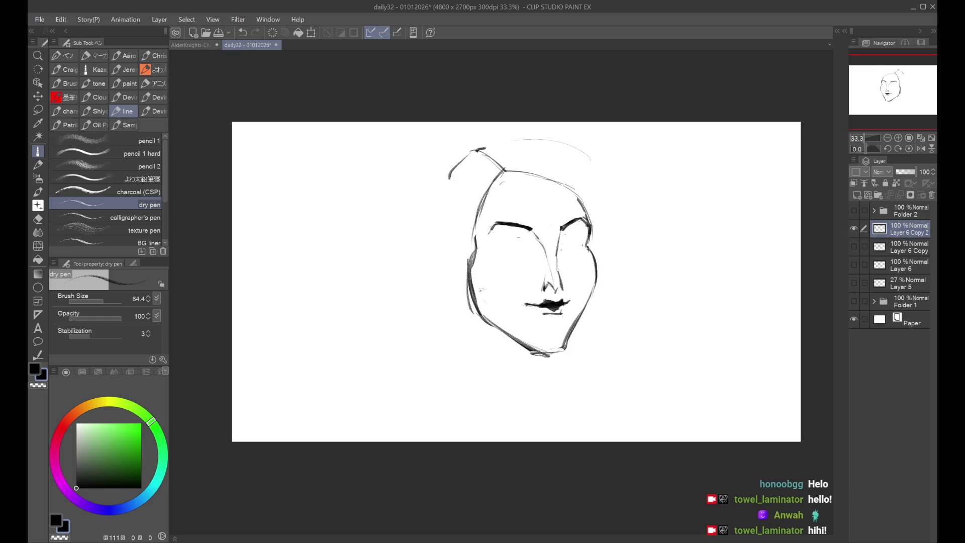
key(h)
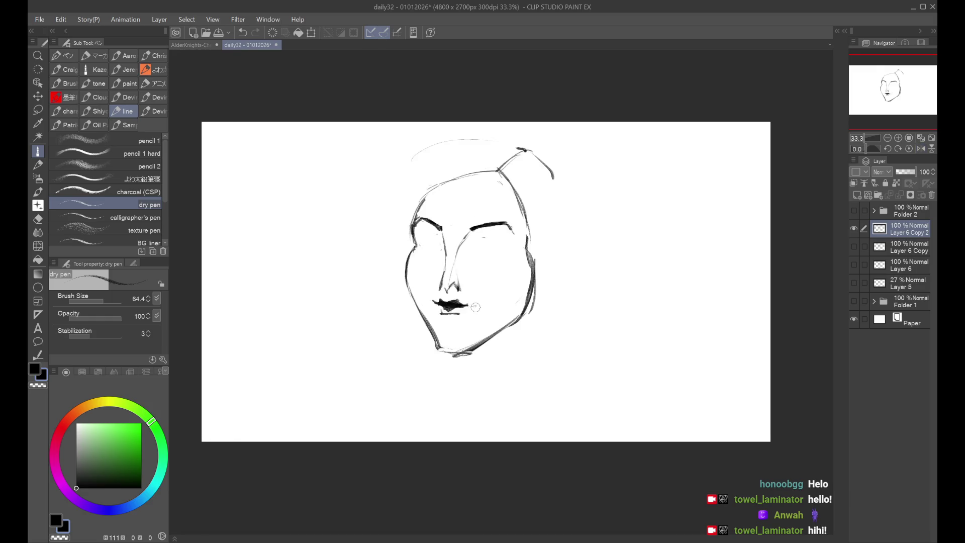
key(ctrl+z)
drag(468, 307, 476, 304)
key(ctrl+z)
key(ctrl+z)
Redraw the right eye's upper lid and lower lines, redoing strokes until they sit right
key(ctrl+z)
drag(443, 312, 458, 314)
key(ctrl+z)
key(ctrl+z)
drag(481, 242, 499, 243)
key(ctrl+z)
key(ctrl+z)
Draw the left eye's curved eyelid and iris, checking both eyes in a mirrored view
key(ctrl+z)
mouse_move(476, 247)
mouse_down()
mouse_move(484, 239)
mouse_move(501, 245)
mouse_up()
key(ctrl+z)
key(ctrl+z)
key(ctrl+z)
drag(485, 249, 505, 253)
key(ctrl+z)
key(ctrl+z)
key(ctrl+y)
key(ctrl+z)
key(ctrl+y)
key(ctrl+z)
key(ctrl+y)
key(h)
key(h)
key(ctrl+z)
drag(421, 246, 439, 247)
key(ctrl+z)
key(ctrl+z)
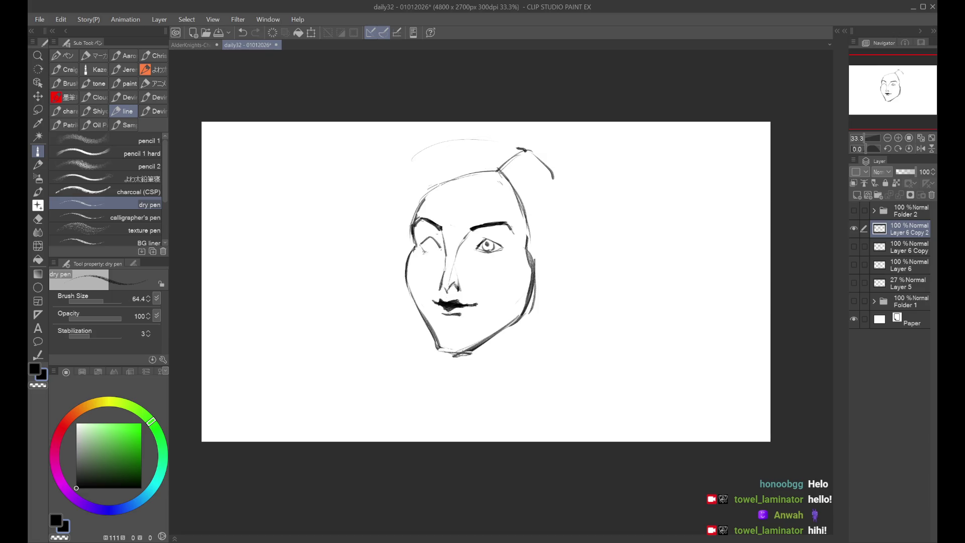
key(ctrl+z)
key(ctrl+z)
drag(427, 242, 435, 248)
key(h)
key(ctrl+z)
key(h)
key(ctrl+z)
key(ctrl+z)
key(ctrl+y)
key(h)
key(h)
key(h)
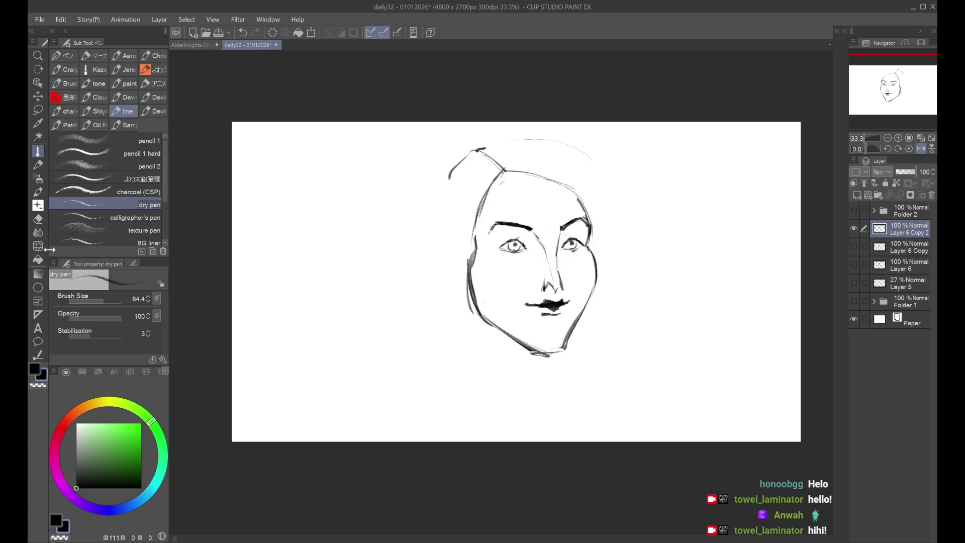
Return to the dry pen and undo the stray strokes around the right eye
click(38, 246)
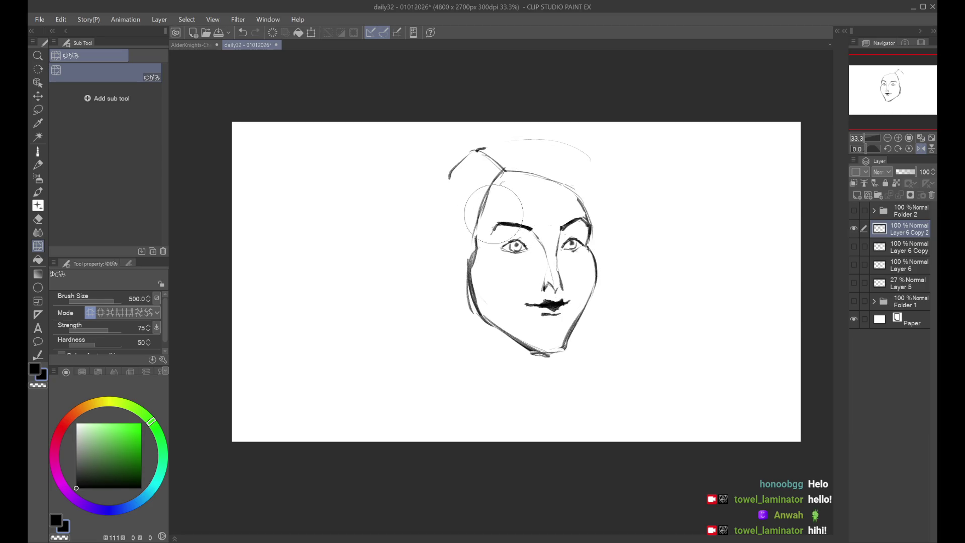
key(h)
click(38, 151)
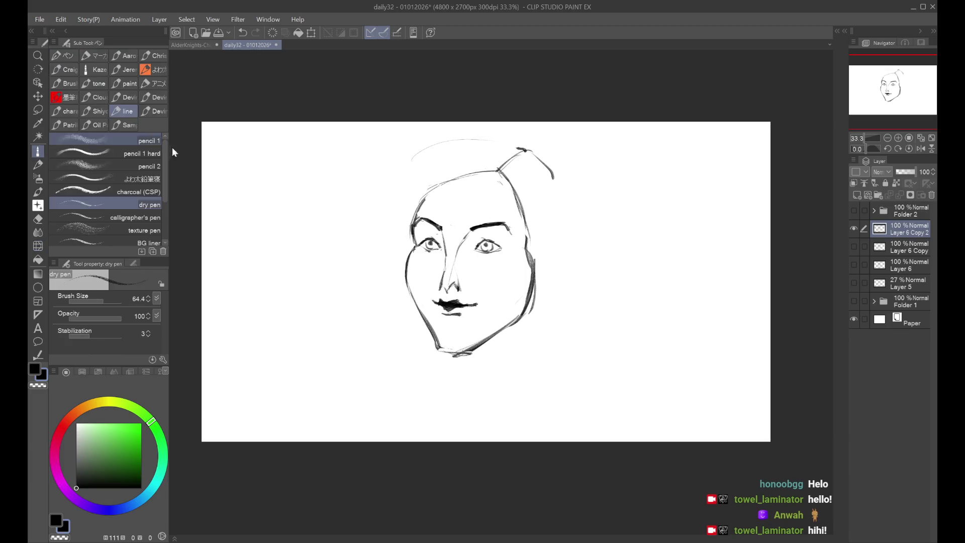
key(ctrl+z)
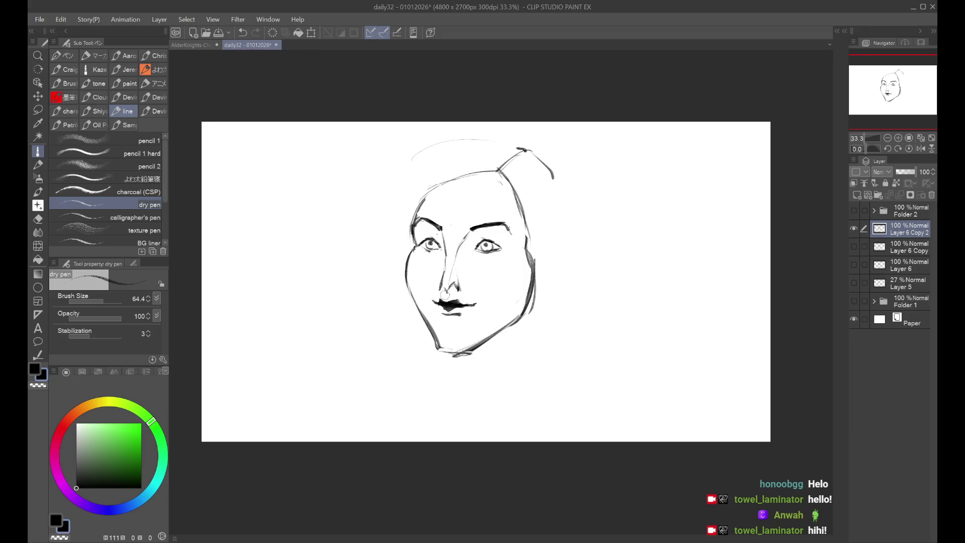
key(ctrl+z)
key(ctrl+minus)
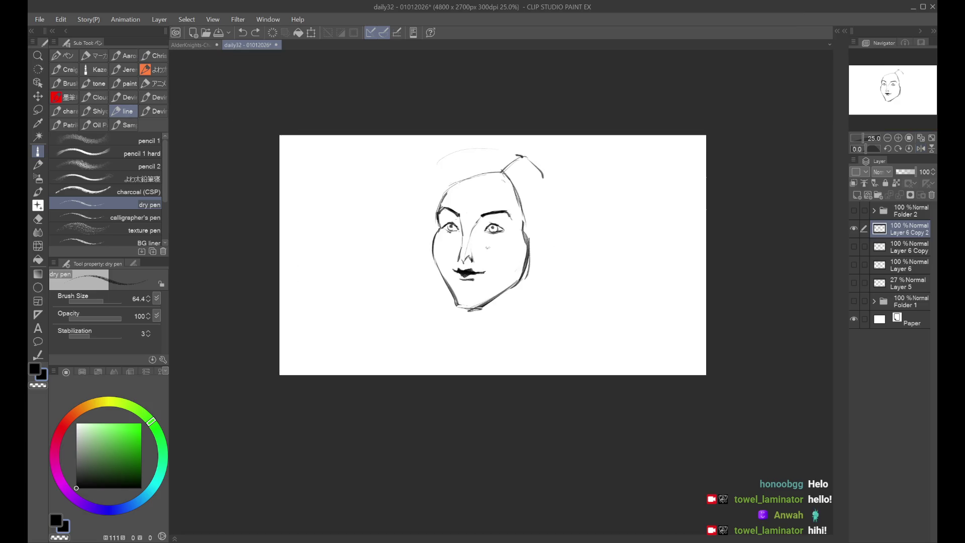
key(ctrl+y)
key(ctrl+plus)
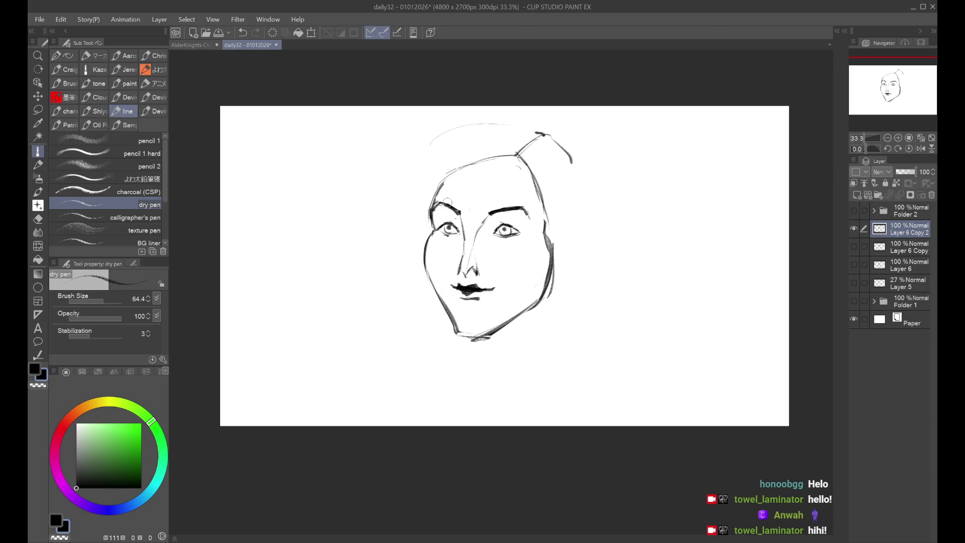
Try darkening the left eyebrow, marking the antenna tip and redrawing the chin, then undo them
drag(438, 203, 456, 209)
key(ctrl+z)
key(ctrl+z)
click(547, 135)
key(ctrl+z)
drag(455, 332, 483, 337)
key(ctrl+z)
key(ctrl+z)
scroll(505, 265, down, 2)
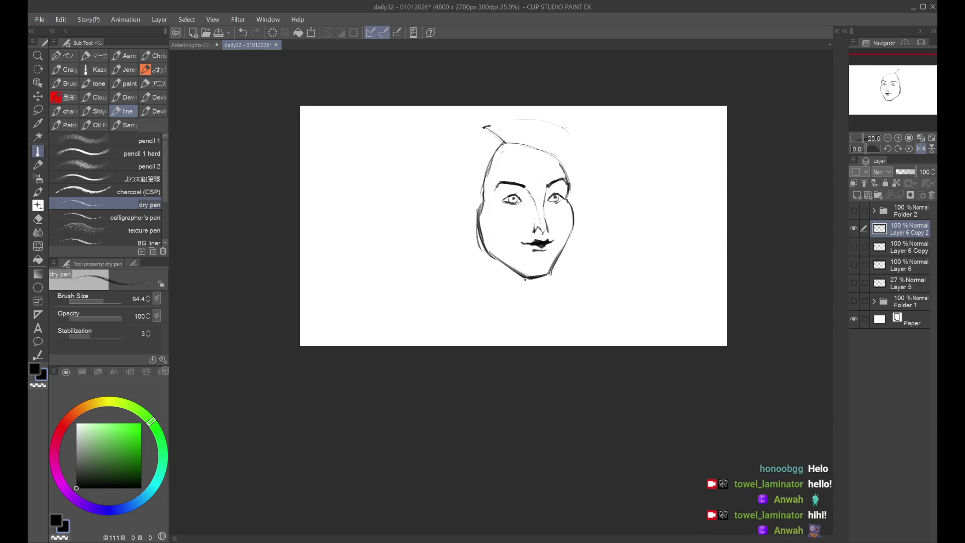
scroll(474, 253, up, 2)
key(ctrl+z)
key(h)
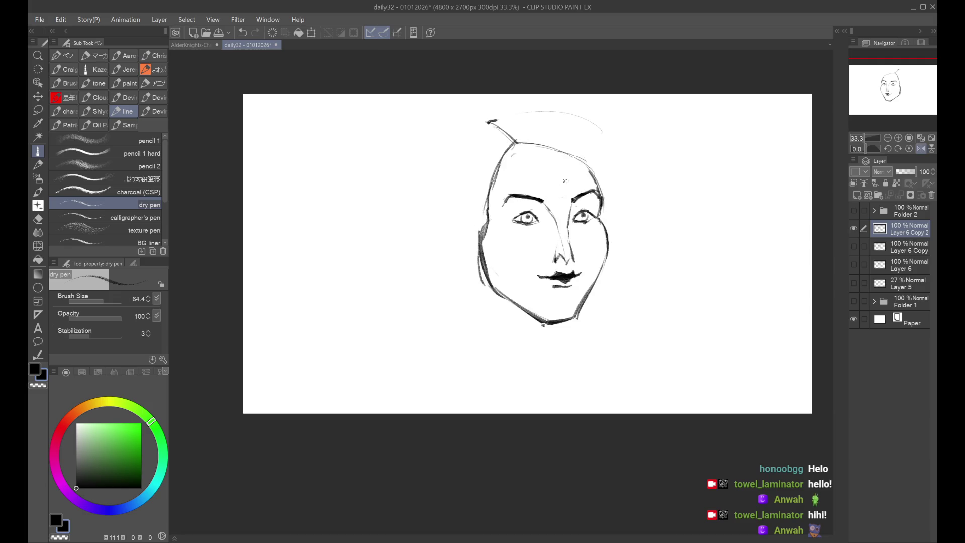
key(h)
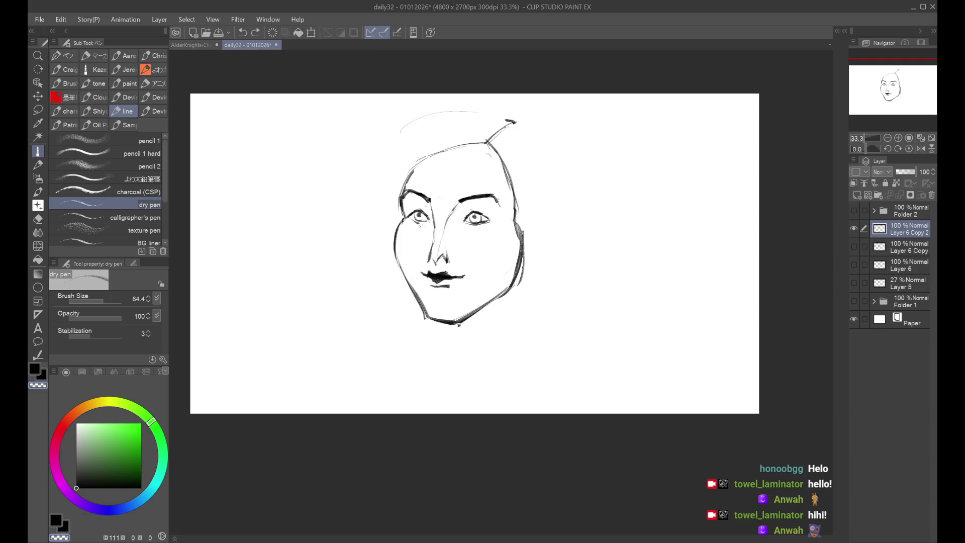
Test hair strokes at the top of the head and redraw the nose line
scroll(500, 169, down, 1)
key(x)
mouse_move(518, 130)
mouse_down()
mouse_move(545, 219)
mouse_move(562, 218)
mouse_up()
key(ctrl+z)
key(ctrl+z)
key(h)
key(ctrl+z)
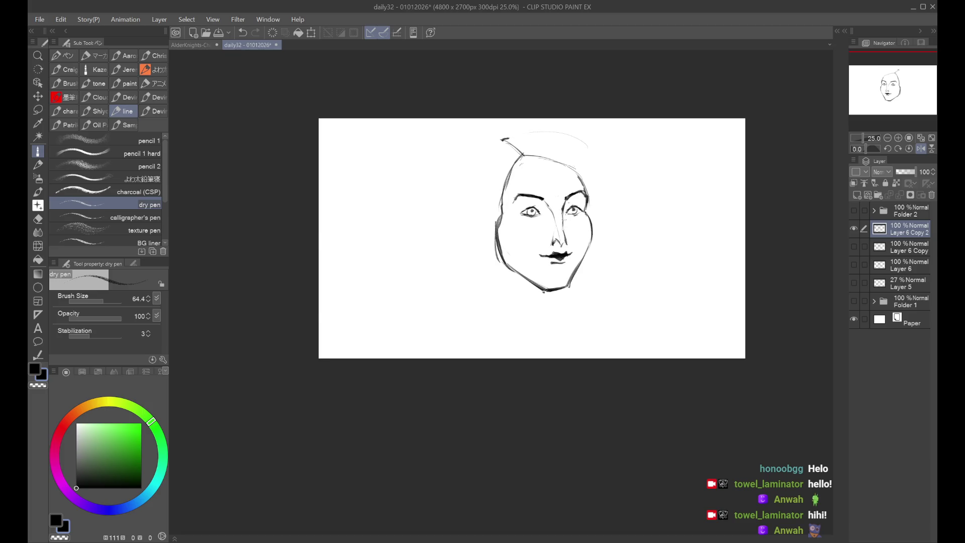
key(h)
key(ctrl+z)
drag(442, 207, 439, 231)
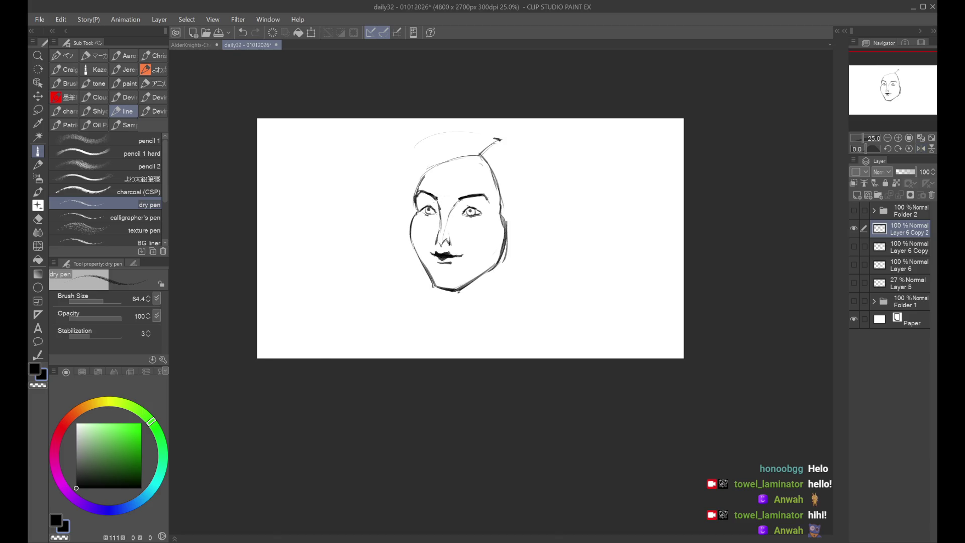
Draw a long hair strand curving down the right side of the head
key(h)
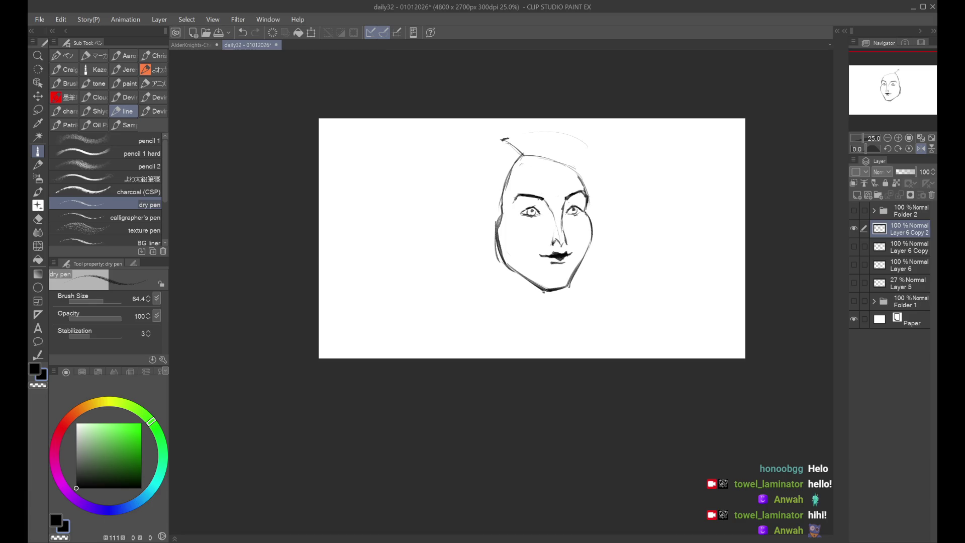
key(ctrl+z)
key(h)
key(ctrl+z)
drag(509, 146, 562, 226)
key(ctrl+z)
key(ctrl+z)
key(ctrl+z)
drag(546, 191, 577, 262)
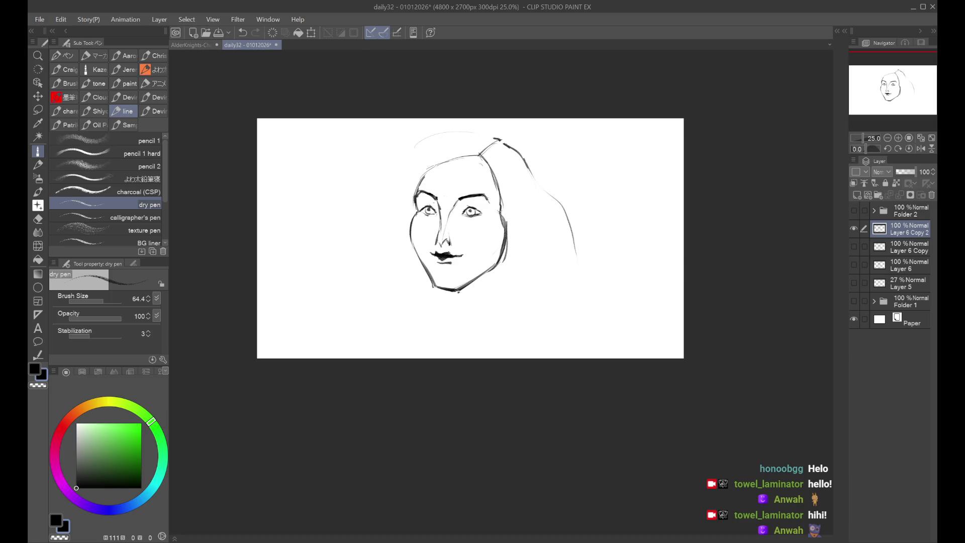
Sketch hair strands down the right side of the head, then undo the dark ones
key(ctrl+z)
key(ctrl+z)
drag(526, 164, 557, 196)
key(ctrl+z)
mouse_move(524, 162)
mouse_down()
mouse_move(557, 199)
mouse_move(568, 230)
mouse_up()
drag(555, 193, 601, 279)
key(ctrl+z)
key(ctrl+z)
Sketch light hair strands along the top and down the left side of the head
mouse_move(427, 140)
mouse_down()
mouse_move(485, 131)
mouse_move(405, 164)
mouse_move(396, 194)
mouse_up()
mouse_move(411, 159)
mouse_down()
mouse_move(368, 231)
mouse_move(397, 194)
mouse_move(364, 270)
mouse_up()
key(ctrl+z)
key(ctrl+z)
drag(404, 194, 354, 278)
drag(378, 223, 354, 283)
key(ctrl+z)
key(ctrl+z)
drag(402, 179, 391, 197)
mouse_move(394, 194)
mouse_down()
mouse_move(357, 277)
mouse_move(386, 201)
mouse_move(341, 262)
mouse_move(352, 294)
mouse_up()
Add a long strand down the lower left and a darker short stroke at upper left
key(ctrl+z)
key(ctrl+z)
key(ctrl+z)
key(ctrl+z)
drag(373, 229, 340, 303)
key(ctrl+z)
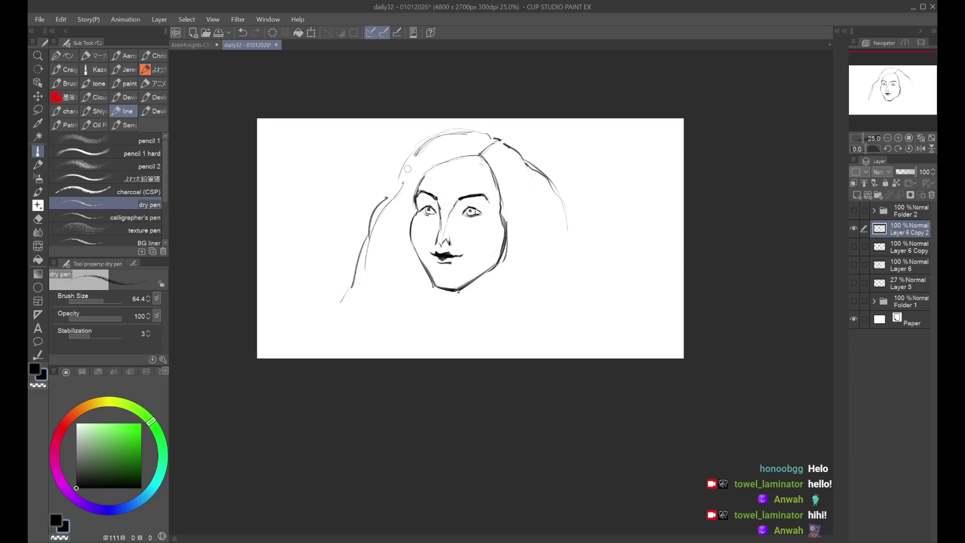
drag(408, 160, 386, 193)
key(ctrl+z)
Redraw the right-side hair as lighter curves and check proportions in a mirrored view
key(ctrl+z)
mouse_move(392, 186)
mouse_down()
mouse_move(352, 249)
mouse_move(352, 289)
mouse_move(363, 230)
mouse_move(361, 254)
mouse_move(331, 289)
mouse_up()
key(ctrl+z)
key(ctrl+z)
drag(563, 176, 568, 236)
key(ctrl+z)
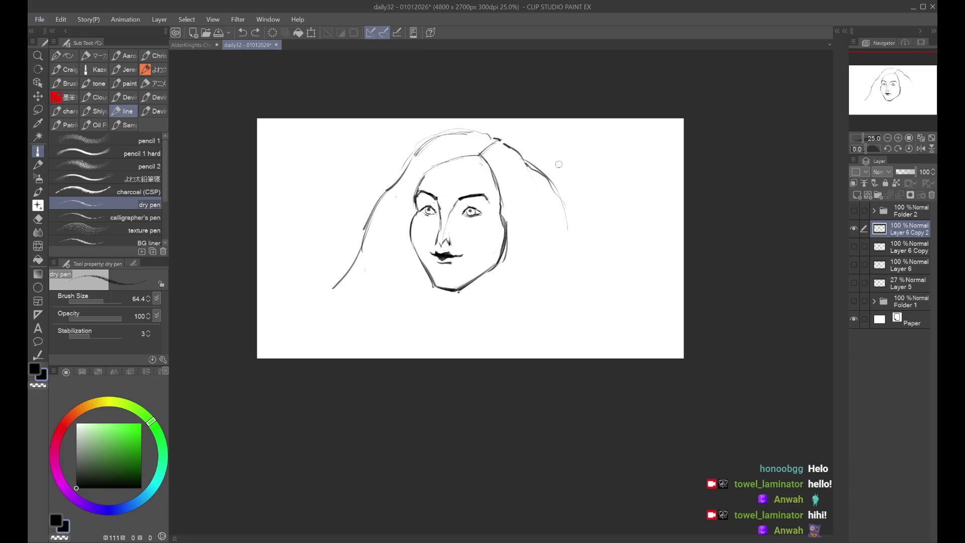
key(ctrl+z)
mouse_move(529, 159)
mouse_down()
mouse_move(547, 172)
mouse_move(567, 229)
mouse_up()
drag(558, 181, 575, 264)
key(h)
Draw a long, darker hair stroke sweeping from the hairline down the left side
key(ctrl+z)
drag(502, 138, 470, 173)
key(ctrl+z)
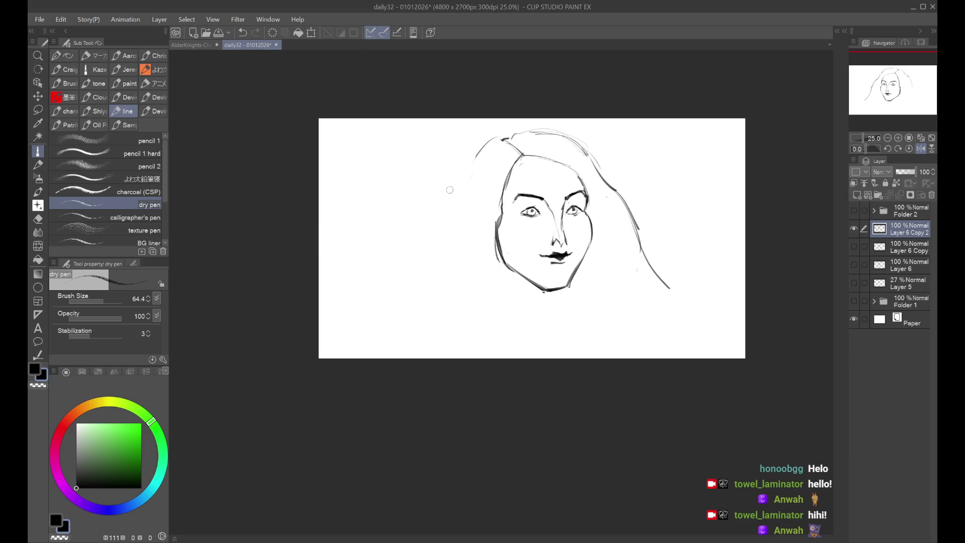
mouse_move(495, 143)
mouse_down()
mouse_move(452, 182)
mouse_move(449, 221)
mouse_up()
key(ctrl+z)
key(ctrl+z)
mouse_move(498, 143)
mouse_down()
mouse_move(447, 194)
mouse_move(440, 252)
mouse_move(413, 304)
mouse_up()
key(h)
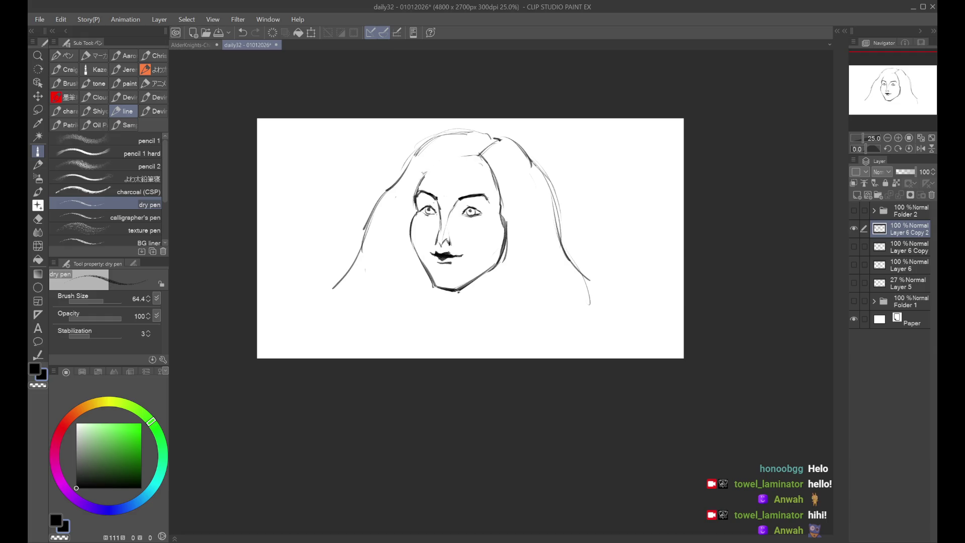
drag(433, 167, 415, 195)
mouse_move(476, 156)
mouse_down()
mouse_move(431, 168)
mouse_move(500, 209)
mouse_move(486, 273)
mouse_move(499, 260)
mouse_up()
key(ctrl+z)
key(h)
key(h)
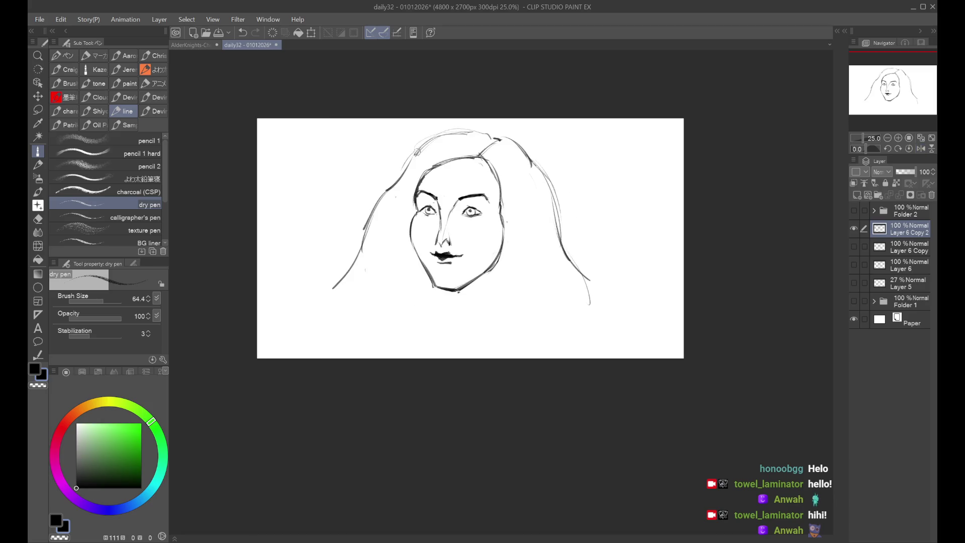
Add thin strands beside the left cheek and down the right side, darkening the left edge
drag(395, 200, 422, 151)
key(ctrl+z)
mouse_move(402, 207)
mouse_down()
mouse_move(394, 261)
mouse_move(397, 246)
mouse_move(408, 300)
mouse_up()
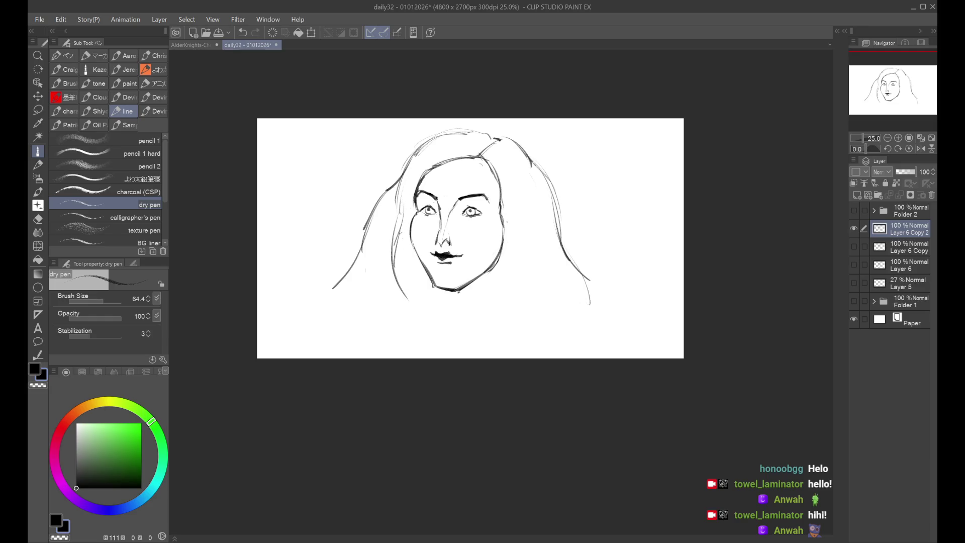
drag(401, 171, 363, 232)
drag(539, 159, 538, 224)
key(ctrl+z)
drag(541, 182, 536, 291)
key(ctrl+z)
Hatch a dark earring beside the right jaw
drag(504, 229, 507, 295)
key(ctrl+z)
drag(499, 262, 492, 288)
drag(497, 267, 494, 290)
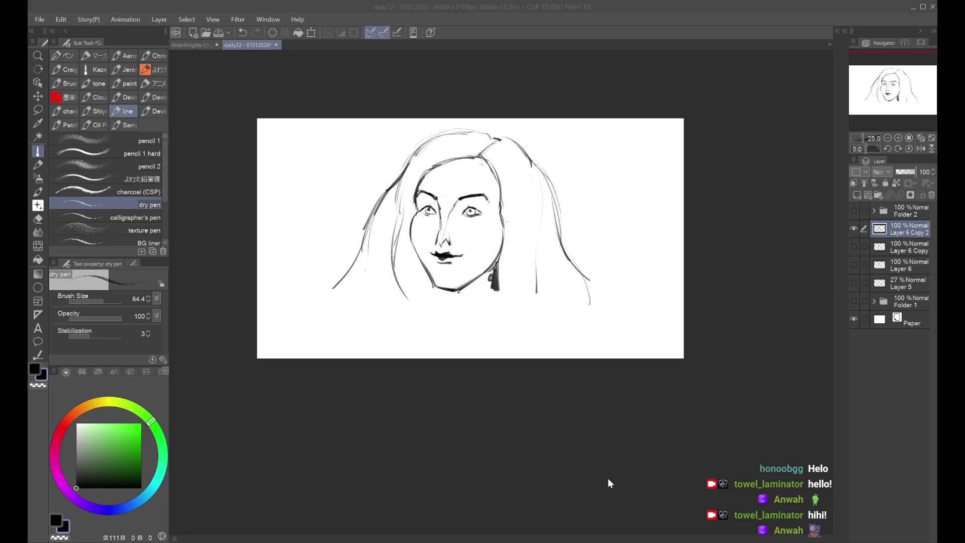
drag(491, 274, 492, 300)
Draw a neck line from below the chin to the canvas bottom
drag(427, 265, 431, 341)
key(ctrl+z)
mouse_move(426, 287)
mouse_down()
mouse_move(424, 307)
mouse_move(450, 359)
mouse_up()
mouse_move(408, 257)
mouse_down()
mouse_move(400, 324)
mouse_move(420, 358)
mouse_up()
key(ctrl+z)
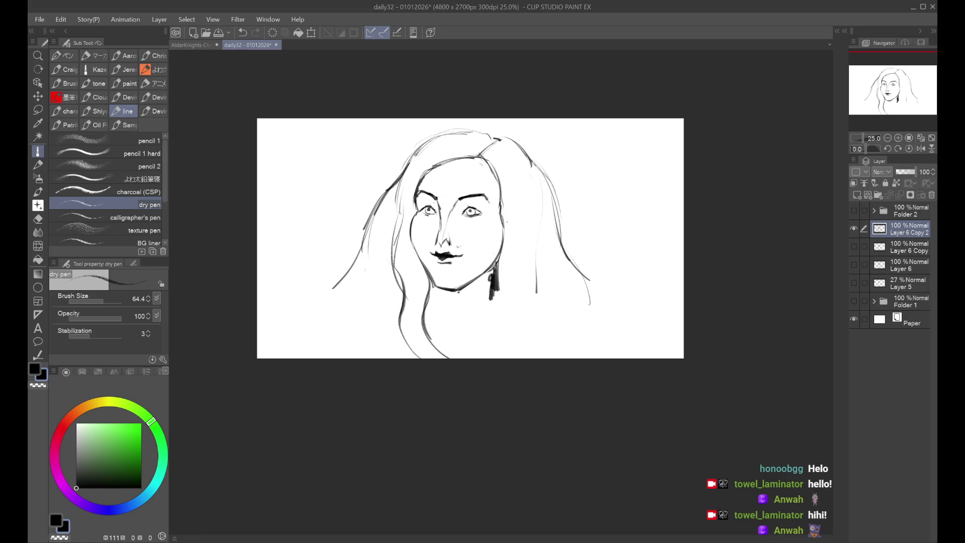
Darken the left hair strand, add neck lines below the jaw and shade the collar area
drag(402, 218, 394, 276)
drag(499, 295, 490, 303)
key(ctrl+z)
drag(435, 289, 446, 309)
mouse_move(484, 275)
mouse_down()
mouse_move(445, 307)
mouse_move(455, 308)
mouse_move(452, 295)
mouse_move(465, 304)
mouse_up()
Bolden and extend both eyebrows and add strokes near the jaw and earring, checking in mirrored view
key(h)
key(h)
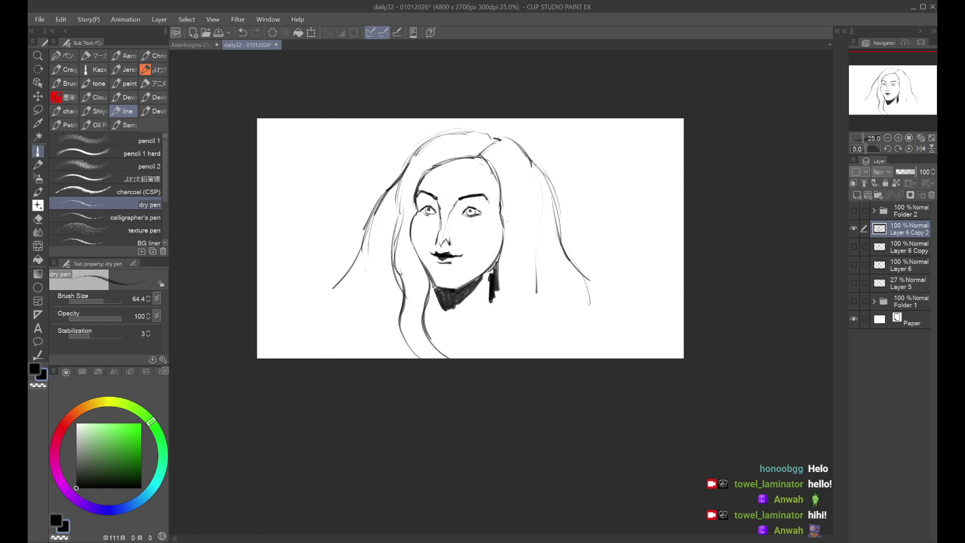
scroll(497, 176, up, 1)
drag(475, 202, 488, 212)
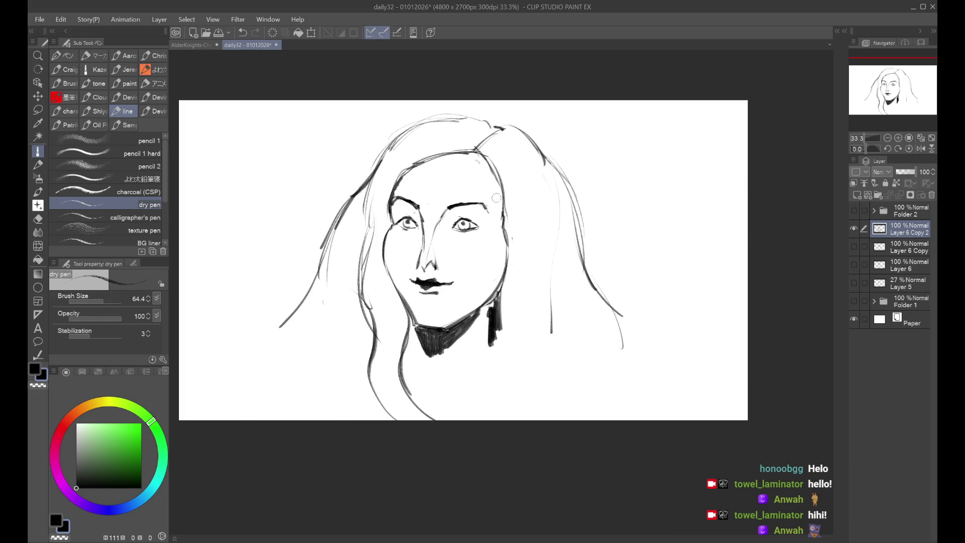
drag(402, 199, 421, 206)
key(h)
key(h)
drag(397, 198, 416, 204)
key(ctrl+minus)
key(h)
key(h)
key(h)
key(h)
key(ctrl+plus)
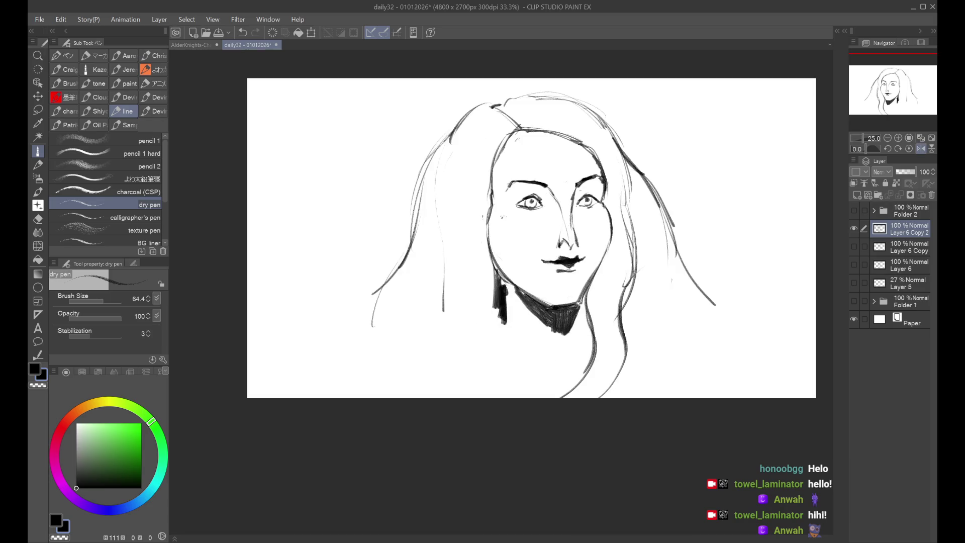
mouse_move(498, 254)
mouse_down()
mouse_move(505, 279)
mouse_move(523, 289)
mouse_up()
key(ctrl+minus)
key(h)
Shrink the face drawing toward the upper left with Ctrl+T, then add a new empty Layer 7
key(ctrl+t)
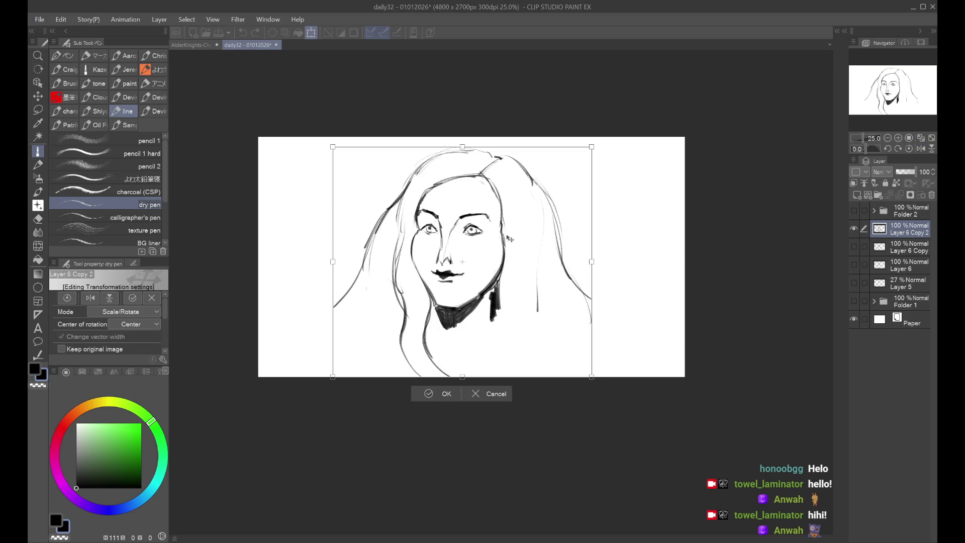
drag(510, 251, 457, 237)
drag(533, 146, 502, 187)
drag(461, 269, 451, 261)
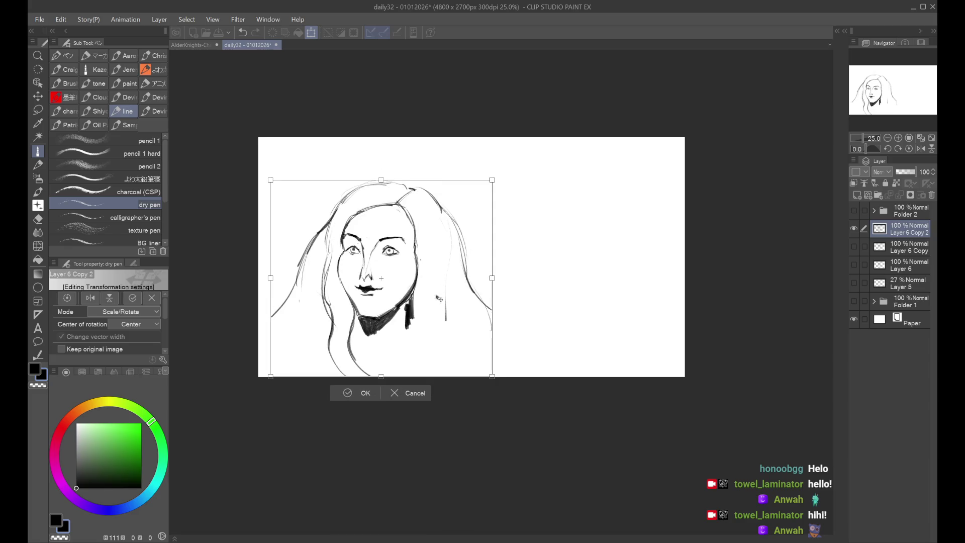
key(Return)
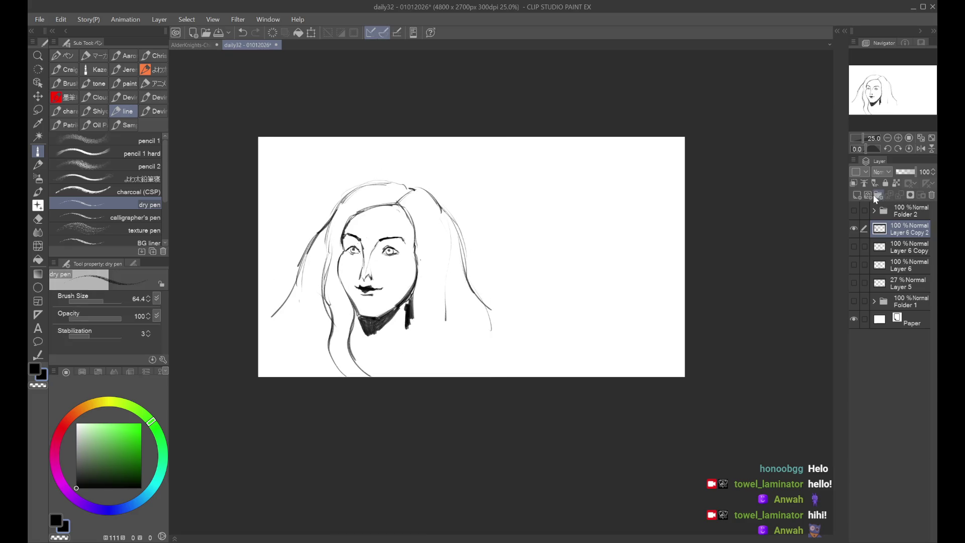
click(857, 195)
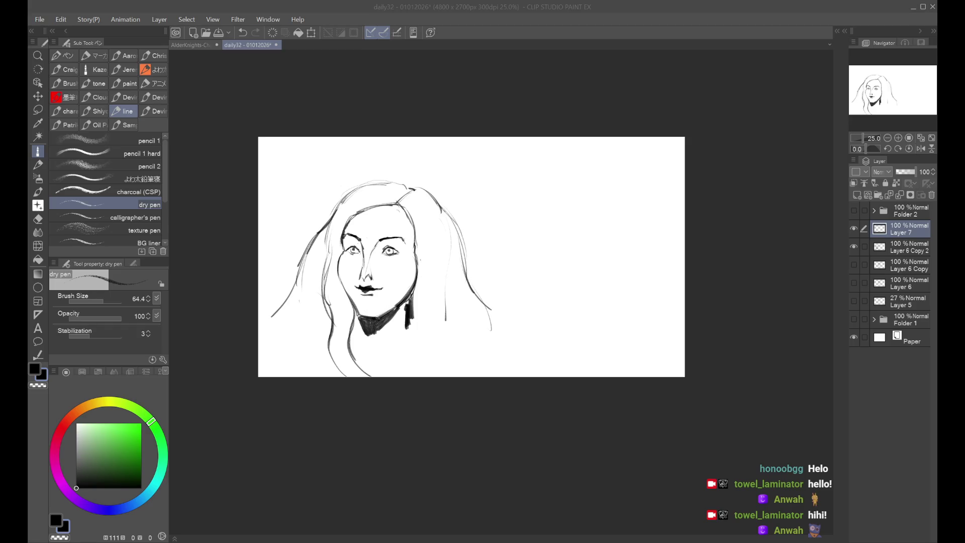
click(584, 513)
click(636, 381)
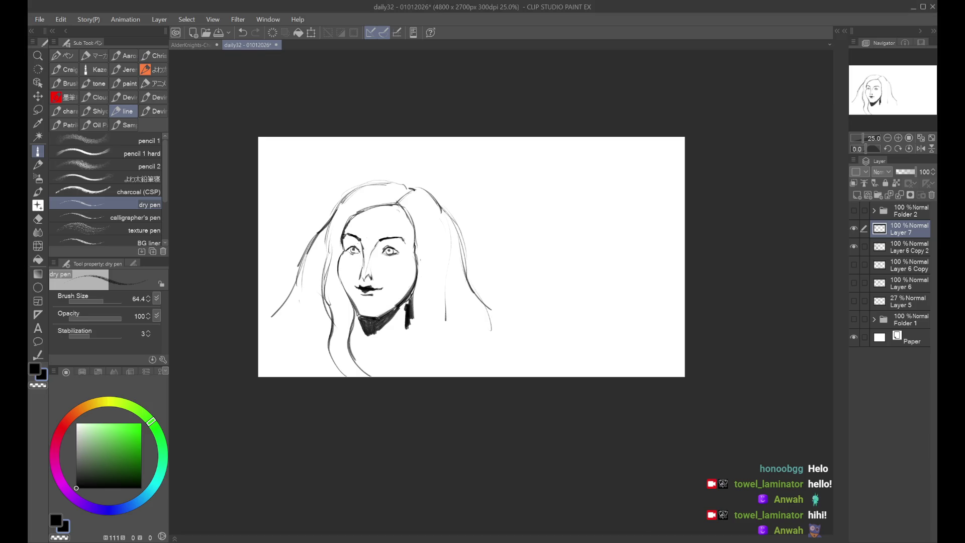
key(alt+Tab)
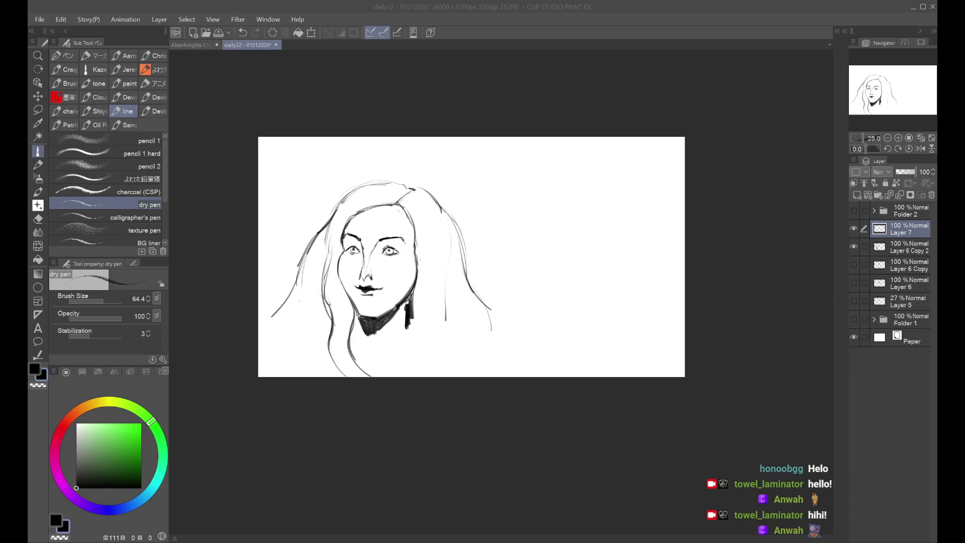
key(alt+Tab)
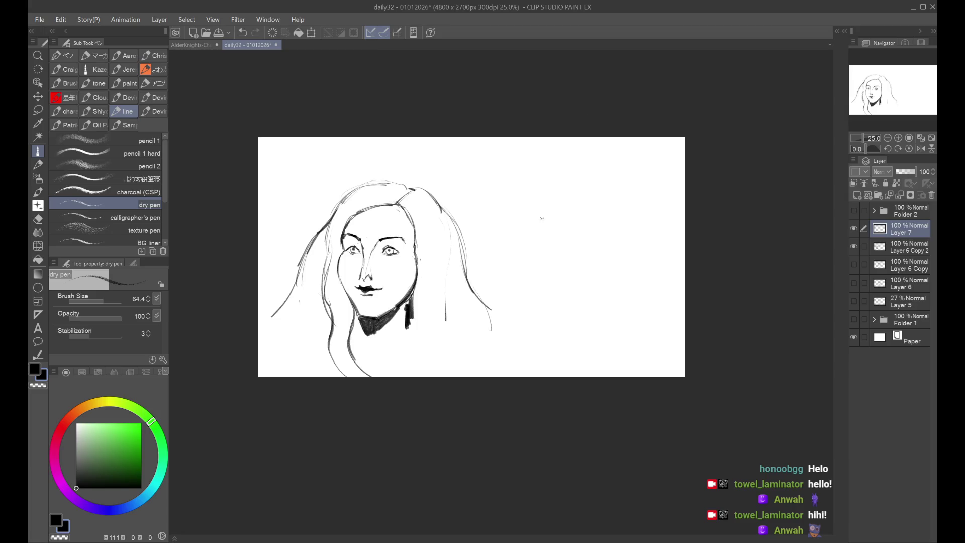
scroll(541, 216, up, 1)
drag(526, 205, 531, 177)
key(ctrl+z)
Rough in a long diagonal brow line for the second face, redoing the starting strokes
drag(525, 225, 532, 166)
key(ctrl+z)
mouse_move(525, 205)
mouse_down()
mouse_move(531, 156)
mouse_move(534, 216)
mouse_move(541, 185)
mouse_move(565, 167)
mouse_move(566, 184)
mouse_move(563, 168)
mouse_move(543, 187)
mouse_move(565, 170)
mouse_move(604, 169)
mouse_move(635, 201)
mouse_up()
key(ctrl+z)
key(ctrl+z)
key(ctrl+z)
key(ctrl+z)
key(ctrl+z)
key(ctrl+z)
drag(599, 169, 650, 205)
drag(591, 172, 649, 208)
Draw a long nose line down from the brow, then zoom out and mirror the view
key(ctrl+z)
key(ctrl+z)
key(ctrl+z)
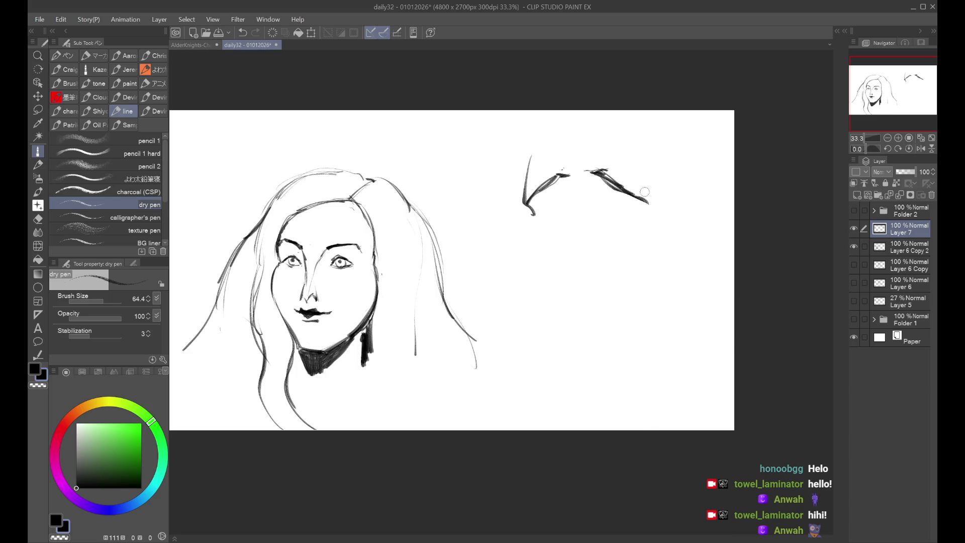
mouse_move(559, 173)
mouse_down()
mouse_move(565, 203)
mouse_move(543, 251)
mouse_up()
key(ctrl+z)
mouse_move(562, 203)
mouse_down()
mouse_move(552, 275)
mouse_move(578, 251)
mouse_move(591, 267)
mouse_move(596, 244)
mouse_move(591, 254)
mouse_up()
key(ctrl+z)
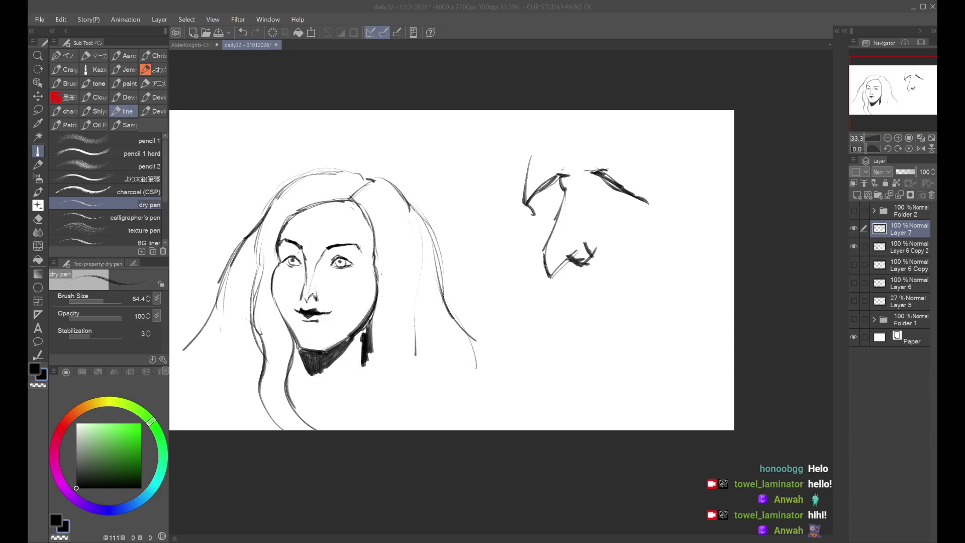
click(888, 138)
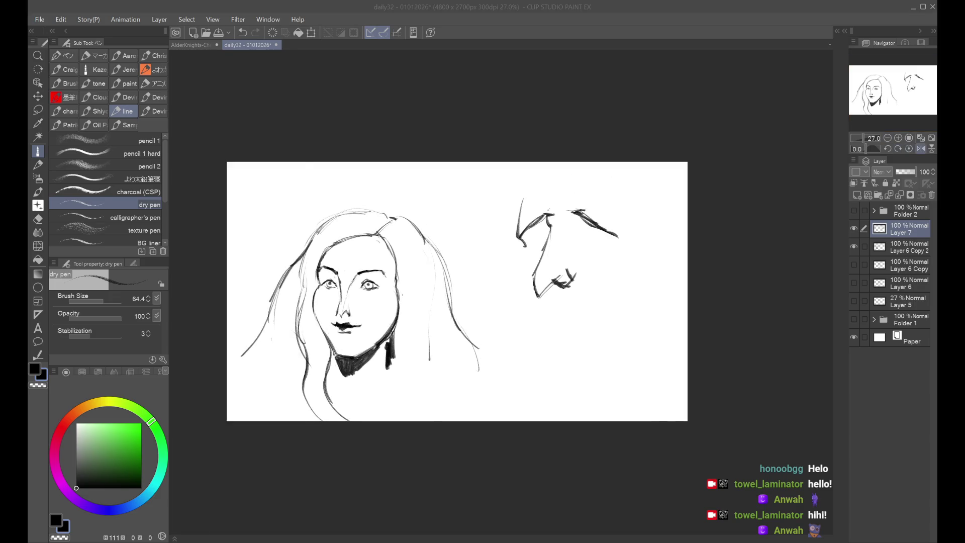
click(922, 149)
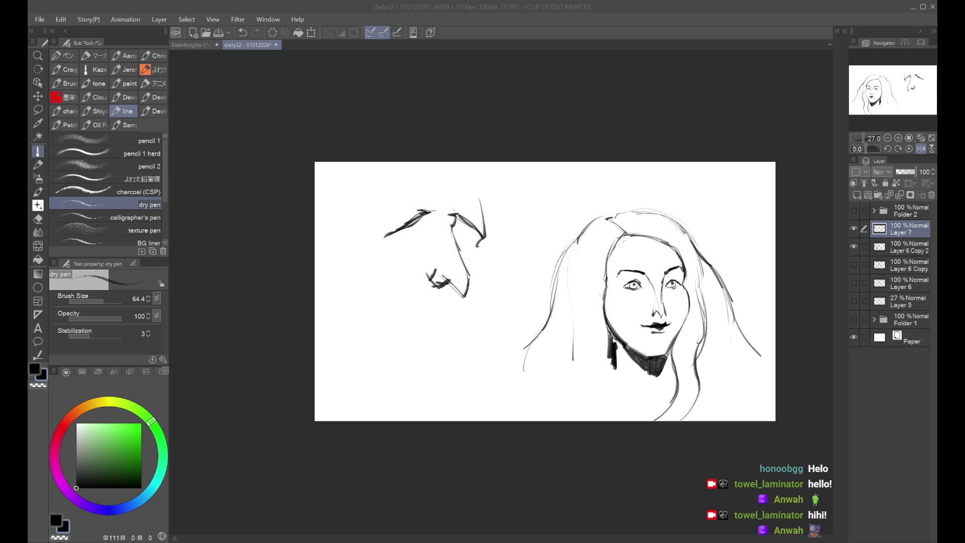
Show the yearn face folder on the character expression sheet
click(186, 46)
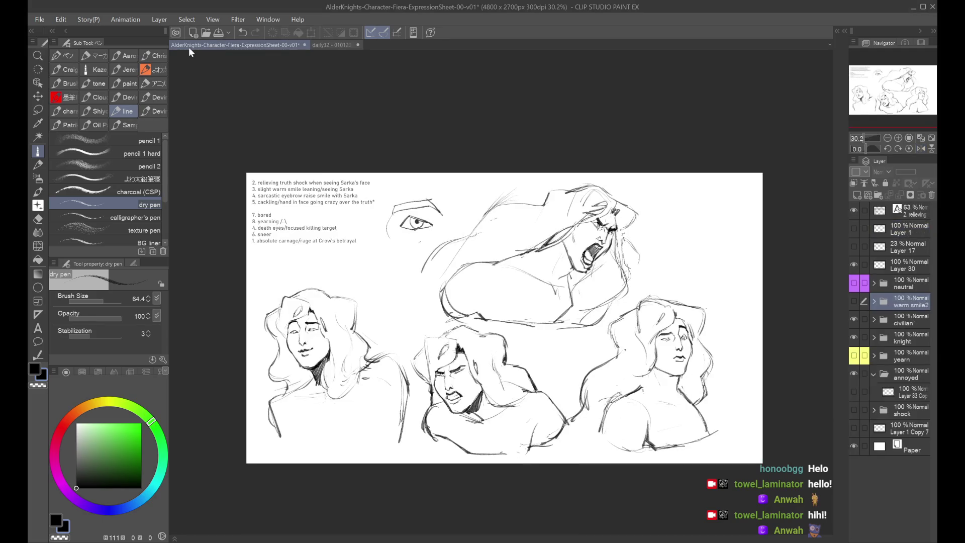
scroll(664, 413, up, 1)
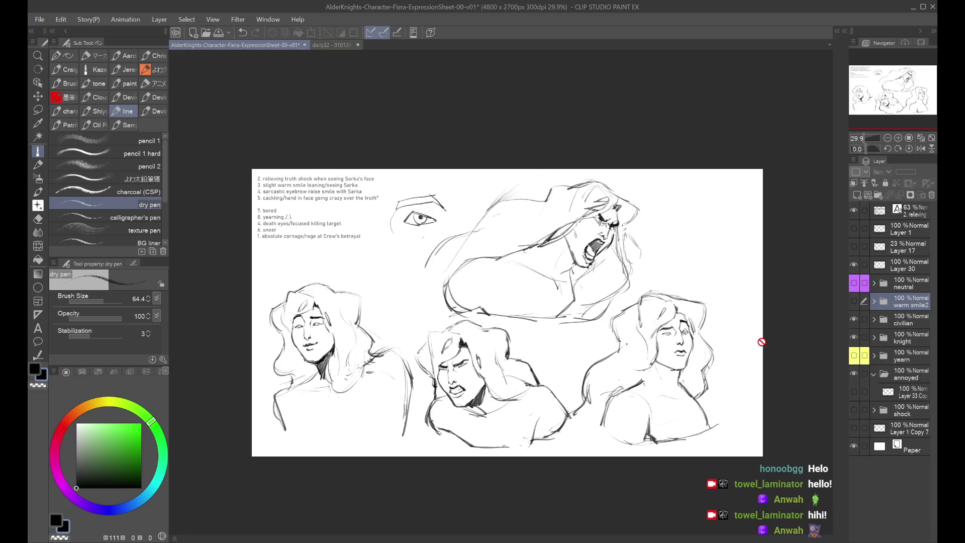
click(854, 355)
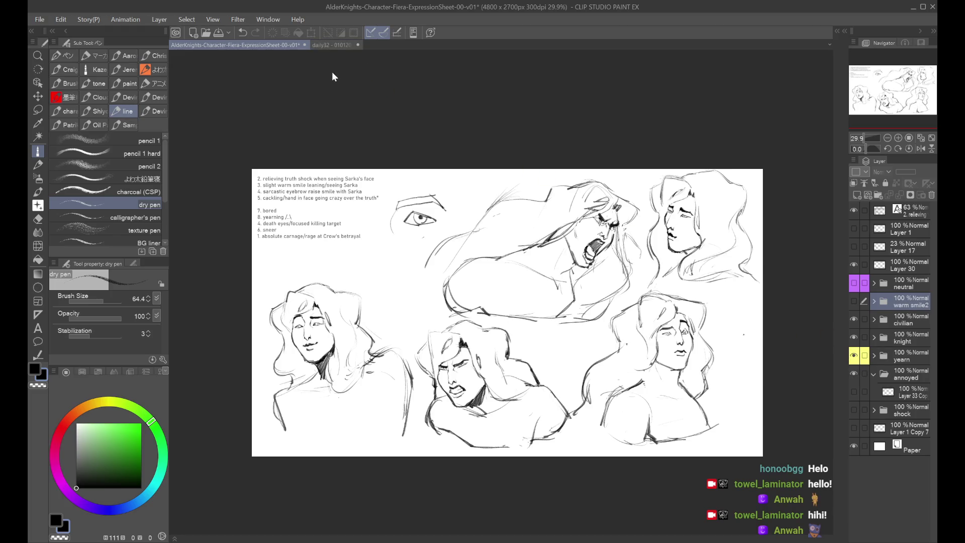
In daily32, unflip the view and make Layer 6 Copy visible
click(324, 44)
click(921, 148)
click(854, 264)
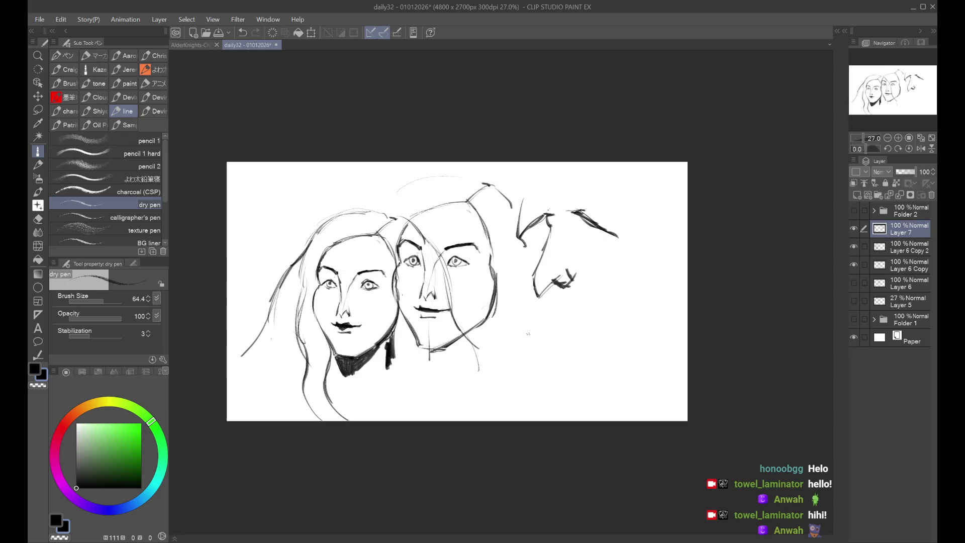
Hide Layer 6 Copy and make Layer 6 Copy 2 the drawing layer
scroll(527, 332, up, 1)
click(853, 264)
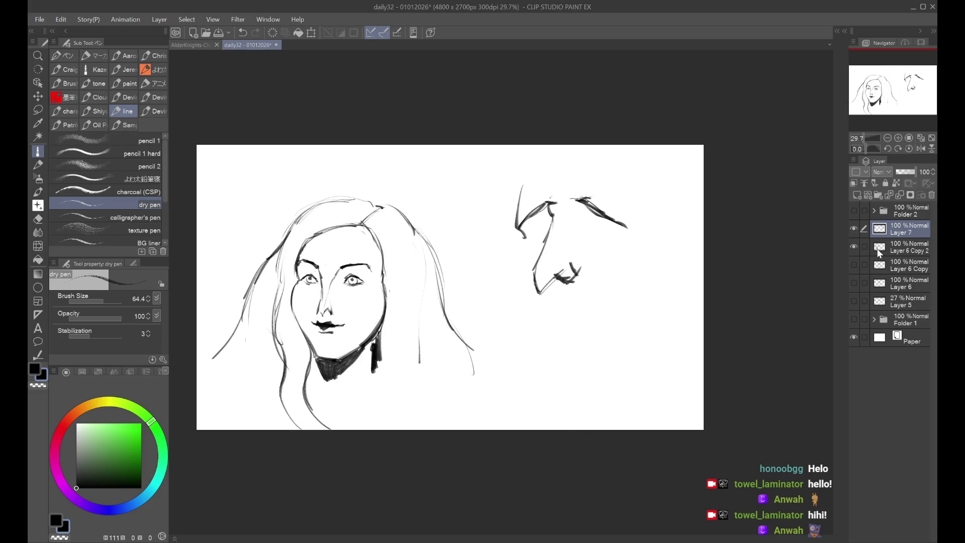
click(900, 247)
click(851, 246)
click(851, 246)
scroll(342, 208, up, 1)
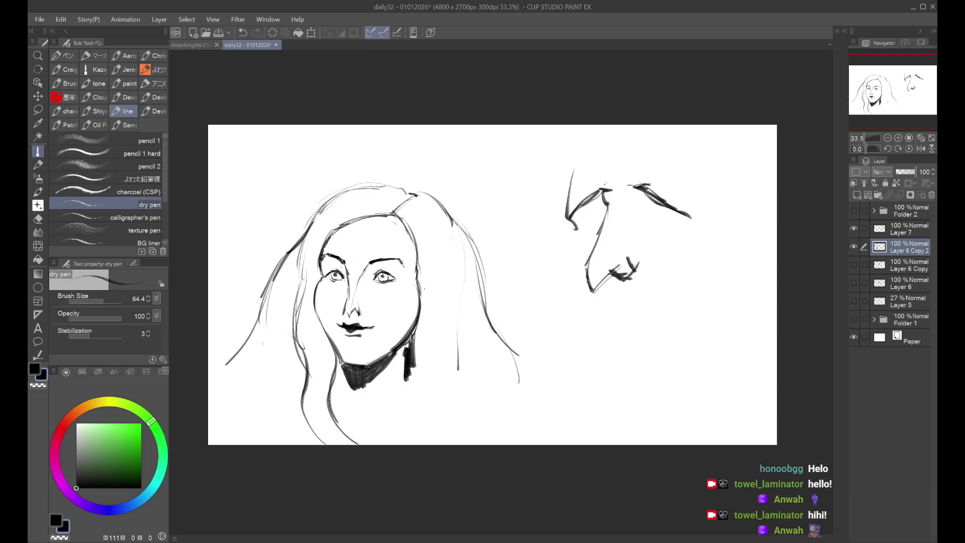
Redraw the dark mark at the left eye and rework the upper-lip lines
drag(333, 272, 345, 277)
key(h)
key(ctrl+z)
key(h)
key(h)
drag(333, 270, 345, 276)
mouse_move(366, 331)
mouse_down()
mouse_move(348, 334)
mouse_move(370, 322)
mouse_move(352, 322)
mouse_move(350, 331)
mouse_move(362, 333)
mouse_move(360, 325)
mouse_up()
key(ctrl+z)
key(ctrl+z)
key(h)
key(h)
key(ctrl+z)
click(885, 229)
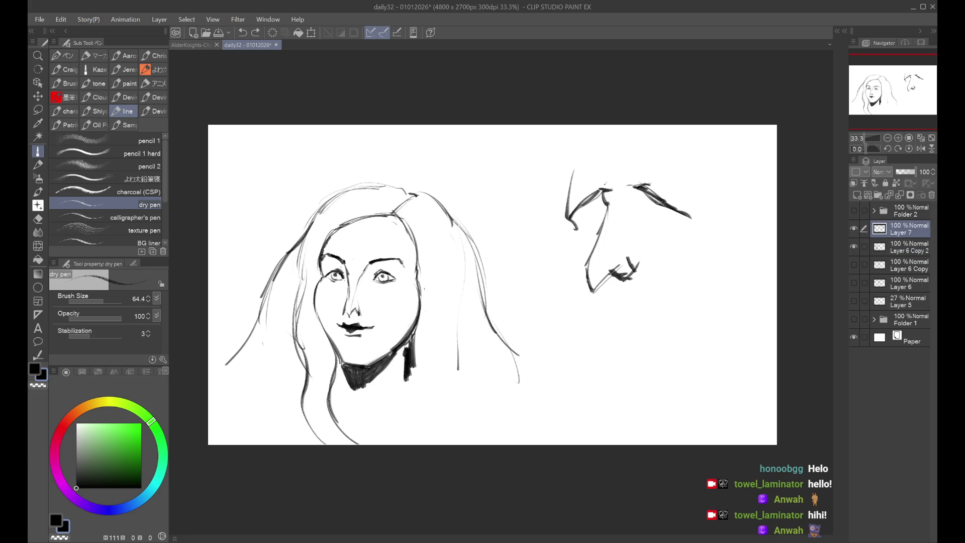
Erase the right sketch's nose and mouth, then redraw the eye corner, iris and nose bridge
drag(626, 271, 591, 282)
drag(604, 206, 628, 272)
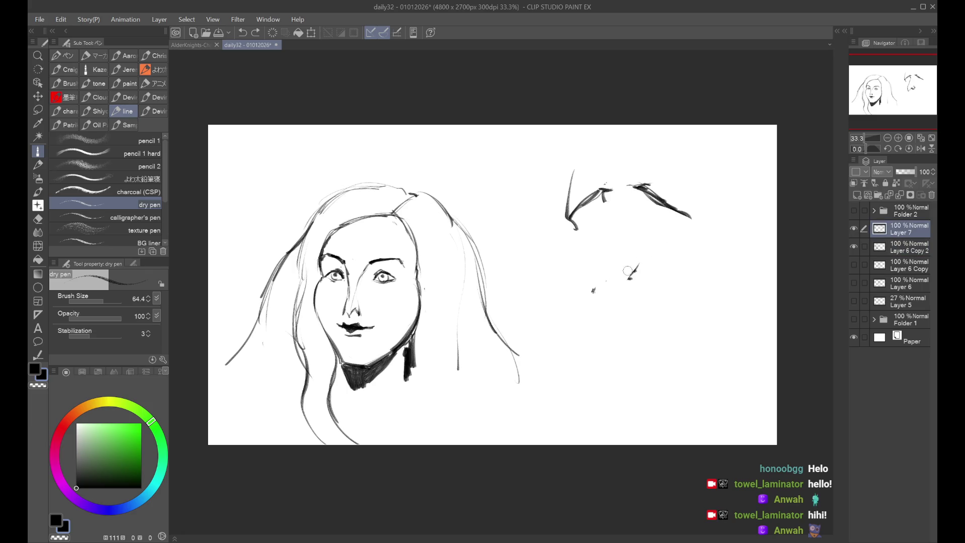
drag(570, 218, 582, 264)
drag(586, 215, 574, 224)
key(ctrl+z)
mouse_move(629, 176)
mouse_down()
mouse_move(640, 187)
mouse_move(636, 225)
mouse_move(681, 220)
mouse_move(638, 232)
mouse_move(680, 220)
mouse_move(661, 220)
mouse_up()
key(ctrl+z)
key(ctrl+z)
key(ctrl+z)
key(ctrl+z)
drag(649, 247, 633, 274)
key(ctrl+z)
drag(609, 193, 594, 284)
mouse_move(603, 249)
mouse_down()
mouse_move(596, 294)
mouse_move(623, 271)
mouse_move(629, 283)
mouse_move(594, 293)
mouse_up()
drag(582, 238, 580, 354)
key(ctrl+z)
key(ctrl+z)
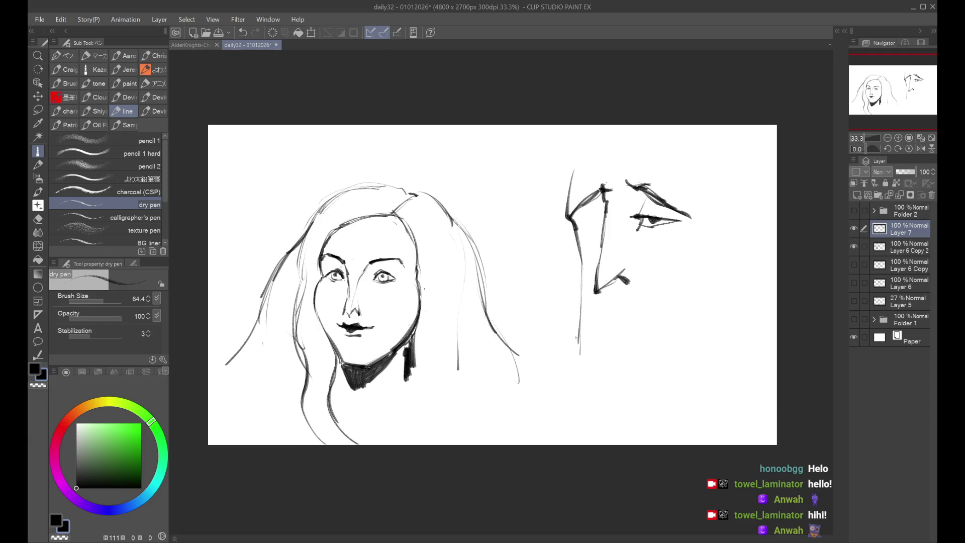
Scale the right-hand face down, then redo its short brow strokes and nose line
key(ctrl+t)
mouse_move(704, 168)
mouse_down()
mouse_move(653, 226)
mouse_move(634, 206)
mouse_up()
click(577, 322)
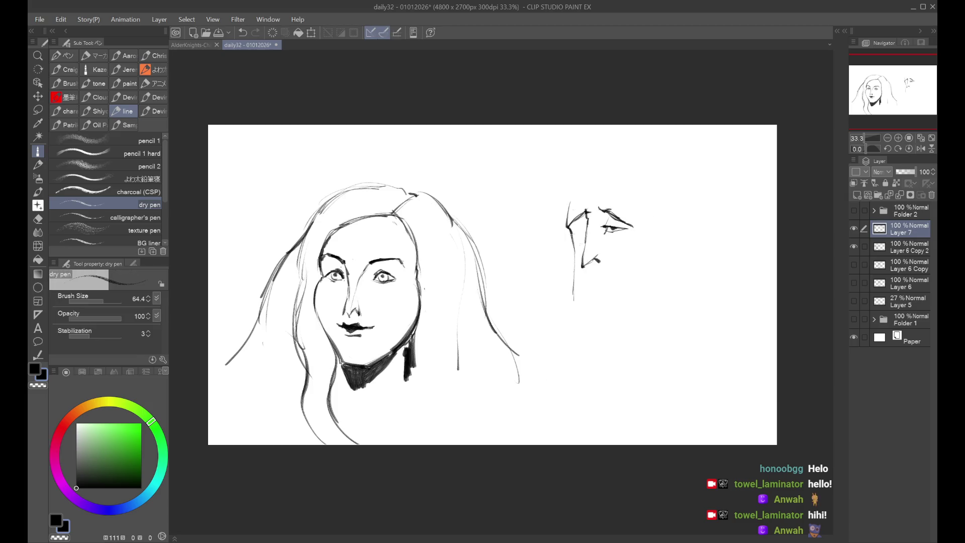
mouse_move(584, 235)
mouse_down()
mouse_move(568, 232)
mouse_move(588, 226)
mouse_up()
key(ctrl+z)
key(ctrl+z)
mouse_move(581, 233)
mouse_down()
mouse_move(590, 216)
mouse_move(586, 225)
mouse_up()
key(ctrl+z)
key(ctrl+z)
click(609, 238)
key(h)
key(h)
key(ctrl+z)
mouse_move(582, 237)
mouse_down()
mouse_move(572, 304)
mouse_move(583, 332)
mouse_move(593, 312)
mouse_up()
key(ctrl+z)
key(ctrl+z)
key(ctrl+z)
key(ctrl+z)
key(ctrl+z)
Draw the mouth line under the nose, retrying the small mouth strokes
drag(592, 280, 625, 284)
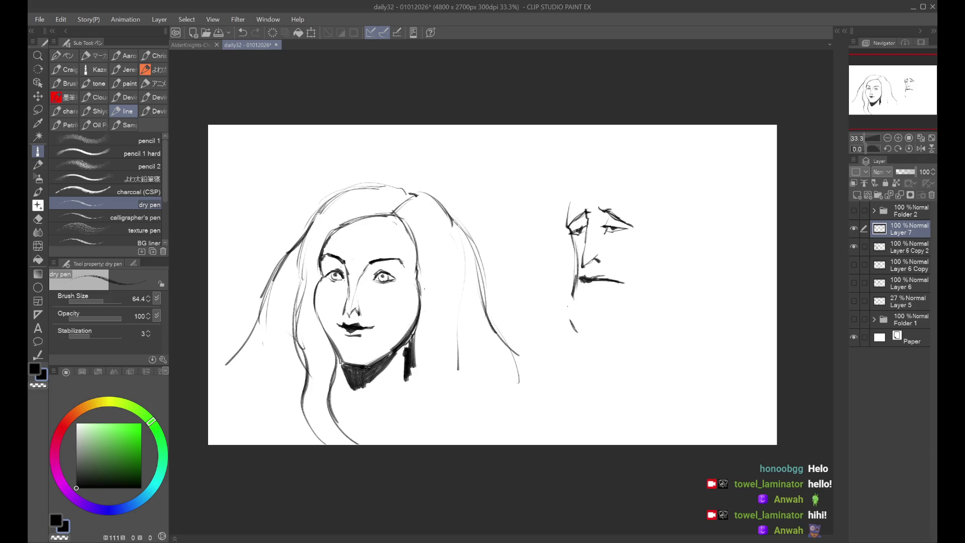
key(ctrl+z)
drag(596, 288, 592, 289)
key(ctrl+z)
drag(583, 281, 615, 289)
key(ctrl+z)
Try several versions of the left jaw line beside the mouth
key(ctrl+z)
drag(575, 280, 578, 322)
key(ctrl+z)
key(ctrl+z)
mouse_move(575, 237)
mouse_down()
mouse_move(569, 263)
mouse_move(578, 302)
mouse_up()
key(ctrl+z)
key(ctrl+z)
drag(568, 238, 573, 301)
key(ctrl+z)
key(ctrl+z)
mouse_move(568, 242)
mouse_down()
mouse_move(563, 289)
mouse_move(573, 298)
mouse_up()
key(ctrl+z)
key(ctrl+z)
drag(572, 235, 573, 324)
key(ctrl+z)
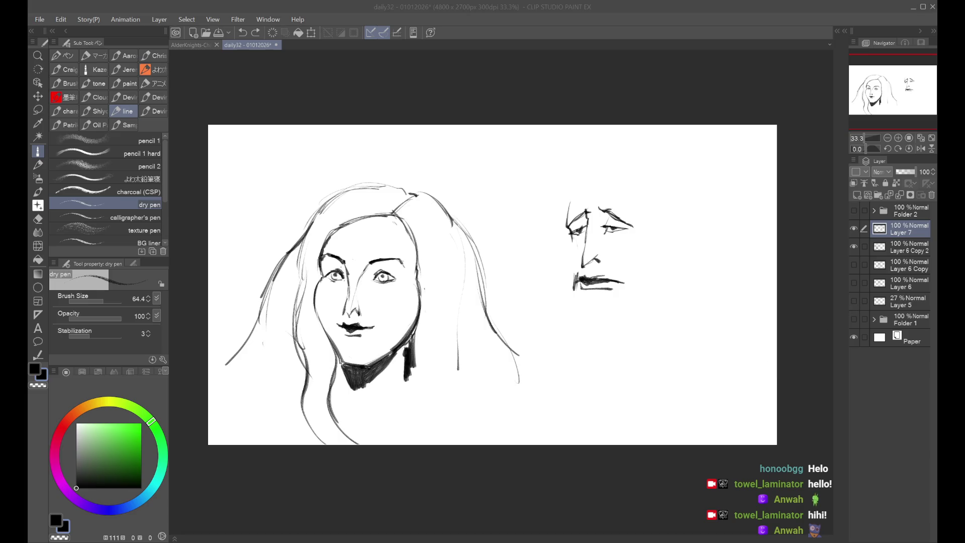
Draw the left contour of the man's face and thin lines to its right
mouse_move(618, 274)
mouse_down()
mouse_move(574, 280)
mouse_move(562, 302)
mouse_up()
key(ctrl+z)
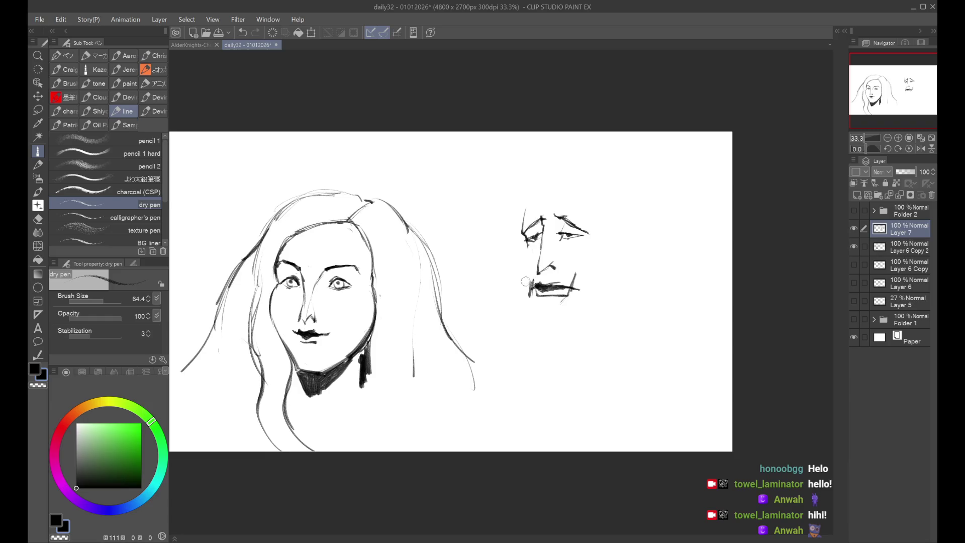
key(ctrl+z)
mouse_move(527, 240)
mouse_down()
mouse_move(530, 316)
mouse_move(563, 329)
mouse_move(538, 326)
mouse_up()
key(ctrl+z)
key(ctrl+z)
drag(574, 245, 558, 289)
key(ctrl+z)
key(ctrl+z)
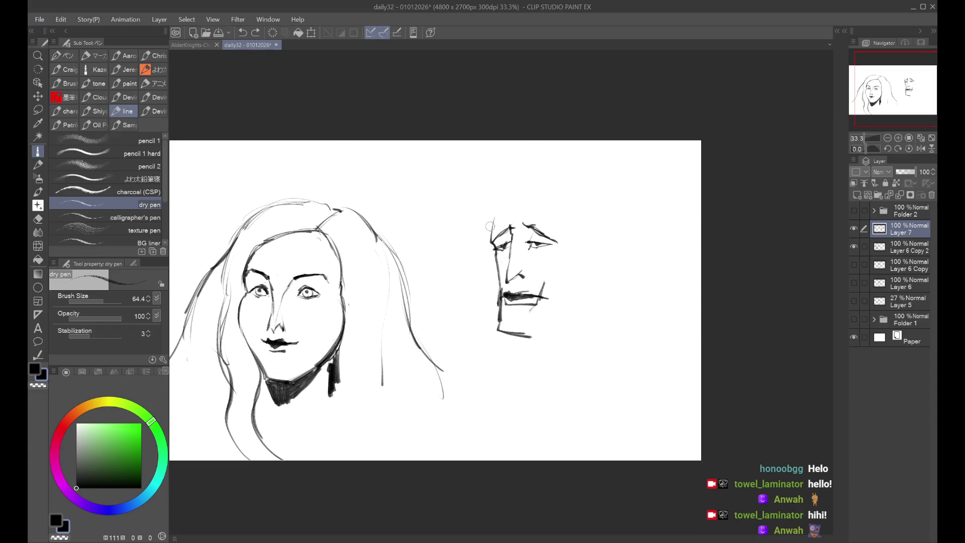
Sketch the hairline above the brow, reshape the nose and redraw the head contour
mouse_move(491, 230)
mouse_down()
mouse_move(508, 193)
mouse_move(573, 189)
mouse_up()
drag(515, 195, 555, 185)
key(ctrl+z)
key(ctrl+z)
key(ctrl+z)
key(ctrl+z)
drag(500, 198, 555, 189)
drag(520, 267, 529, 276)
mouse_move(520, 263)
mouse_down()
mouse_move(526, 271)
mouse_move(513, 278)
mouse_up()
drag(529, 229, 529, 249)
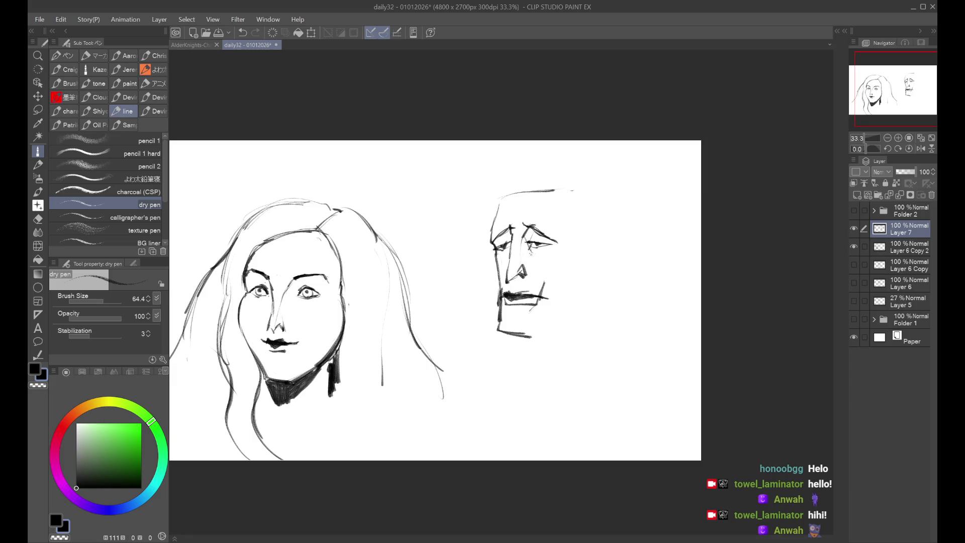
key(ctrl+z)
key(ctrl+z)
drag(506, 194, 491, 240)
drag(557, 191, 568, 199)
drag(525, 334, 536, 337)
Draw a curved jaw line and hatch a dark beard wedge under the chin
key(ctrl+z)
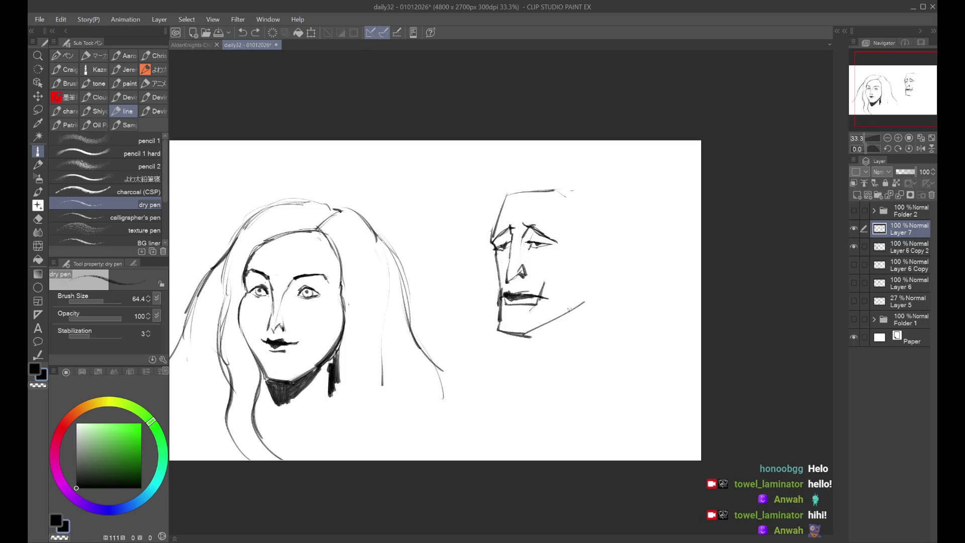
mouse_move(508, 331)
mouse_down()
mouse_move(483, 353)
mouse_move(541, 334)
mouse_move(480, 354)
mouse_up()
key(ctrl+z)
key(ctrl+z)
drag(499, 323, 482, 343)
drag(509, 319, 489, 344)
key(ctrl+z)
key(ctrl+z)
key(ctrl+z)
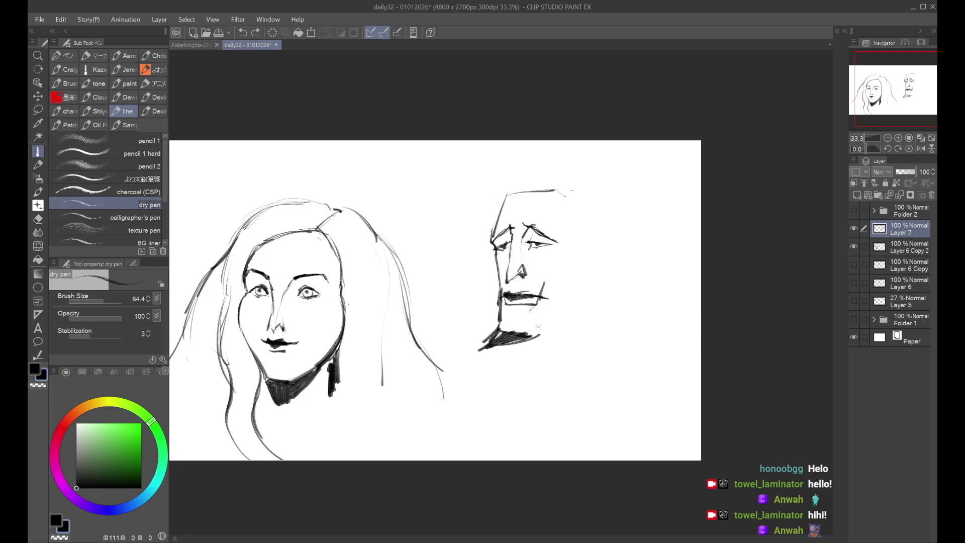
drag(543, 327, 508, 336)
mouse_move(520, 338)
mouse_down()
mouse_move(509, 341)
mouse_move(531, 337)
mouse_up()
key(h)
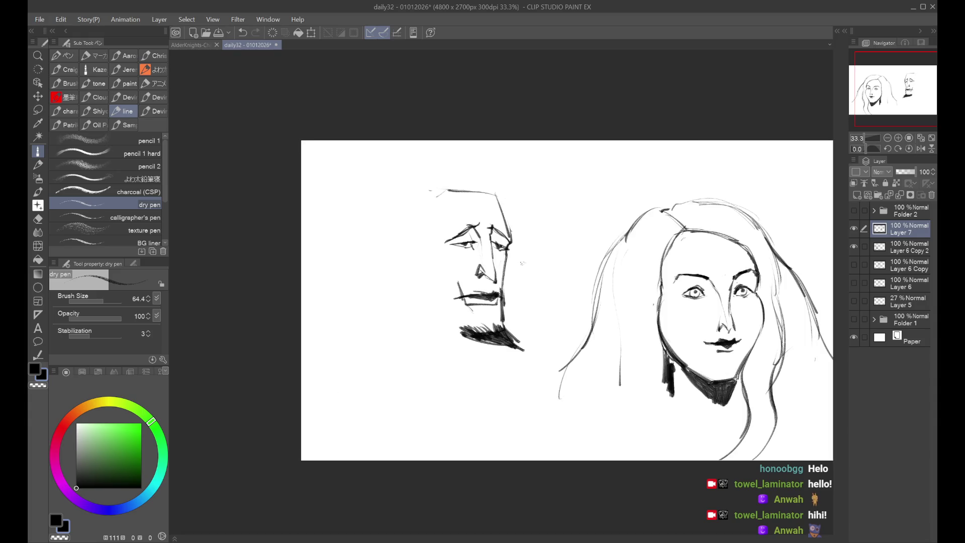
key(h)
drag(535, 336, 590, 305)
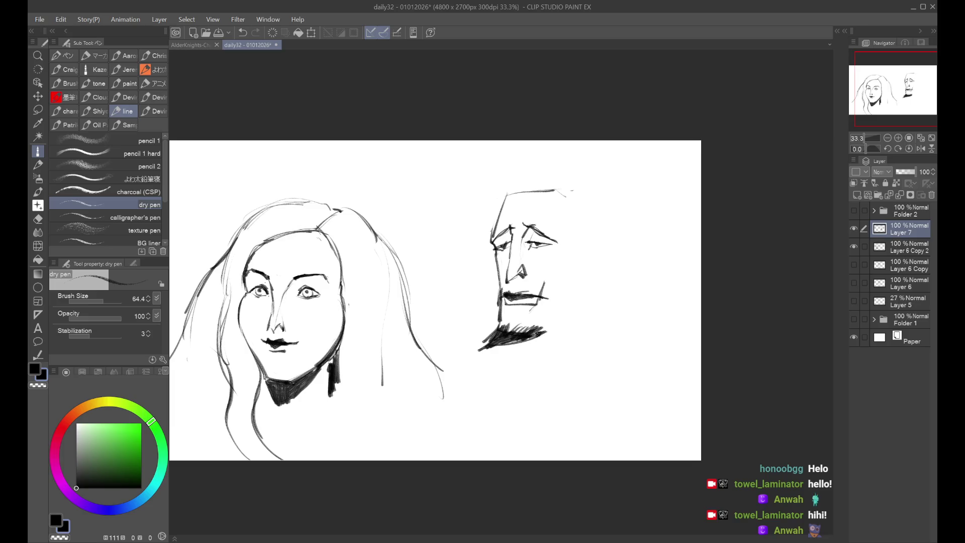
Draw the cheek curve, the back-of-head contour and an ear with the dry pen
mouse_move(579, 254)
mouse_down()
mouse_move(561, 289)
mouse_move(579, 257)
mouse_up()
mouse_move(570, 194)
mouse_down()
mouse_move(589, 206)
mouse_move(592, 297)
mouse_up()
key(ctrl+z)
drag(591, 254, 592, 305)
key(ctrl+z)
drag(583, 206, 587, 243)
mouse_move(588, 240)
mouse_down()
mouse_move(589, 292)
mouse_move(587, 274)
mouse_up()
drag(591, 296, 588, 315)
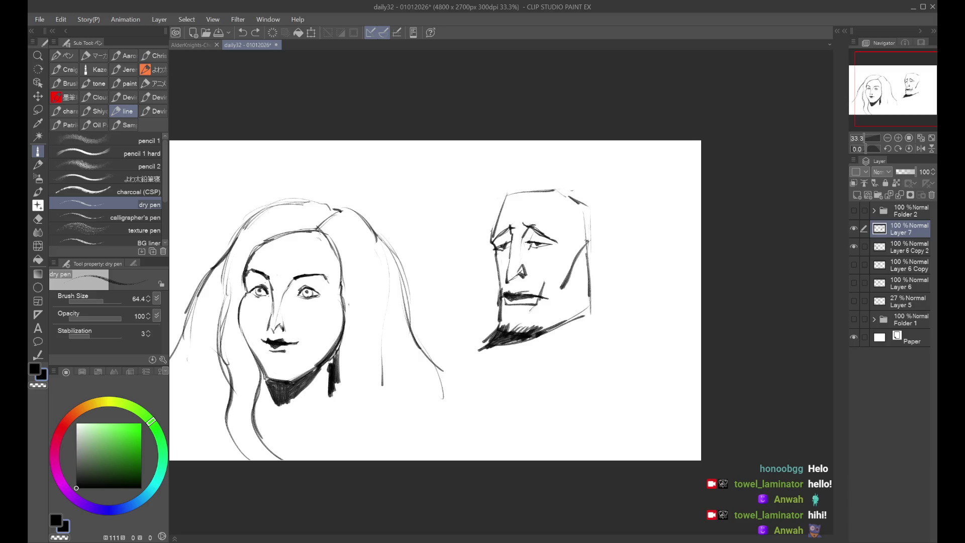
drag(589, 233, 590, 276)
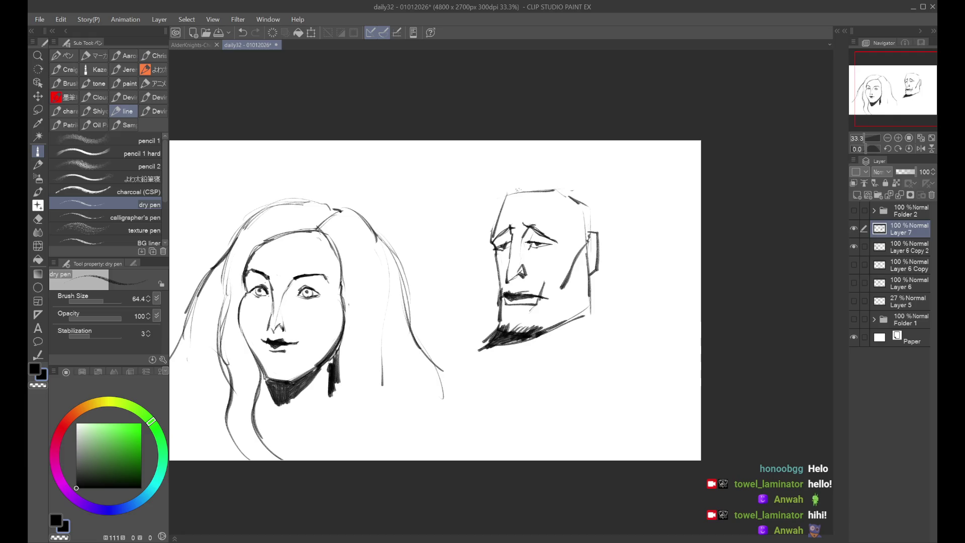
Darken the forehead contour and draw the neck lines beneath the face
drag(508, 201, 492, 241)
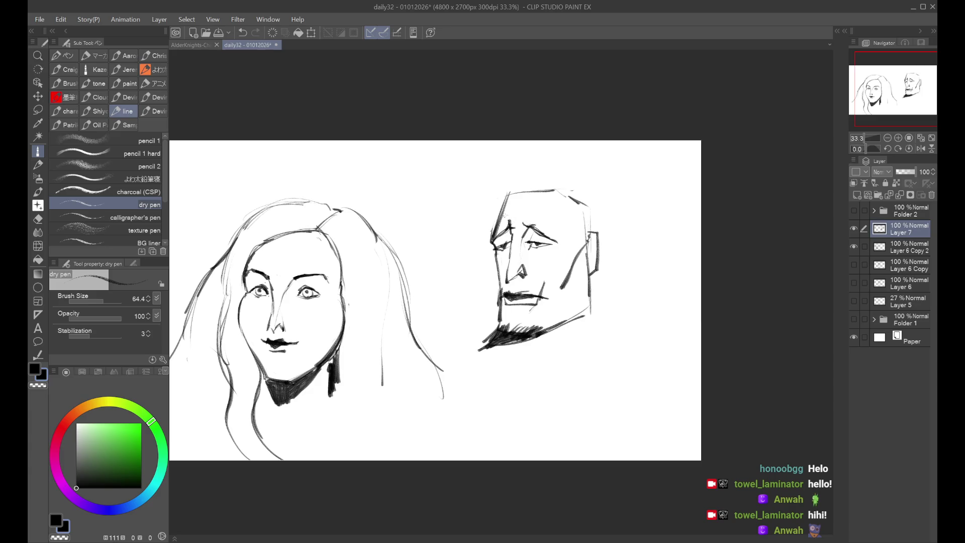
mouse_move(493, 220)
mouse_down()
mouse_move(501, 206)
mouse_move(549, 217)
mouse_move(528, 199)
mouse_up()
key(ctrl+z)
key(ctrl+z)
mouse_move(516, 344)
mouse_down()
mouse_move(517, 375)
mouse_move(590, 370)
mouse_up()
drag(588, 287, 598, 376)
drag(594, 308, 605, 374)
Try angular hair strokes atop the head, undo them, and save the drawing
key(ctrl+z)
drag(591, 288, 603, 357)
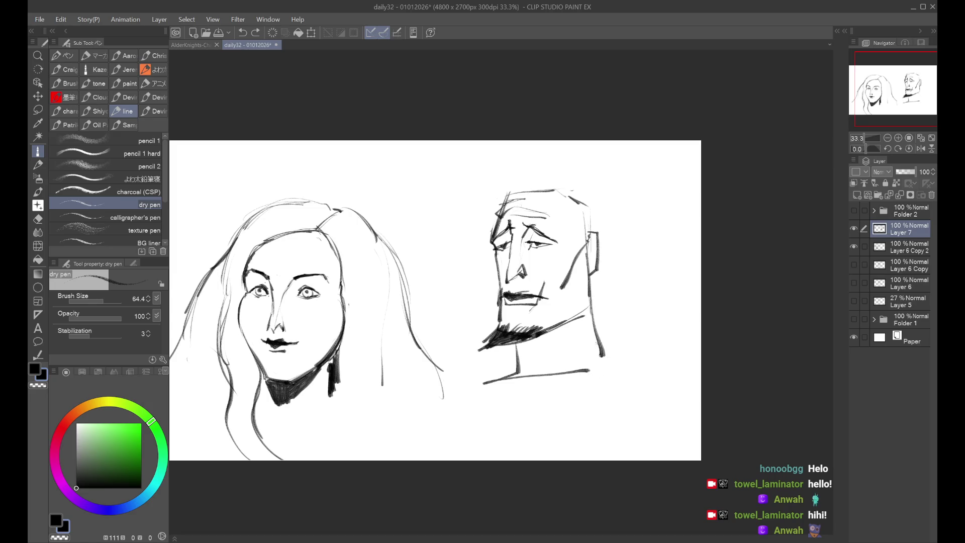
key(h)
key(h)
mouse_move(506, 202)
mouse_down()
mouse_move(501, 182)
mouse_move(546, 175)
mouse_move(559, 201)
mouse_up()
drag(508, 185, 562, 210)
key(ctrl+z)
key(ctrl+z)
key(ctrl+z)
key(ctrl+z)
key(ctrl+z)
key(ctrl+y)
key(ctrl+s)
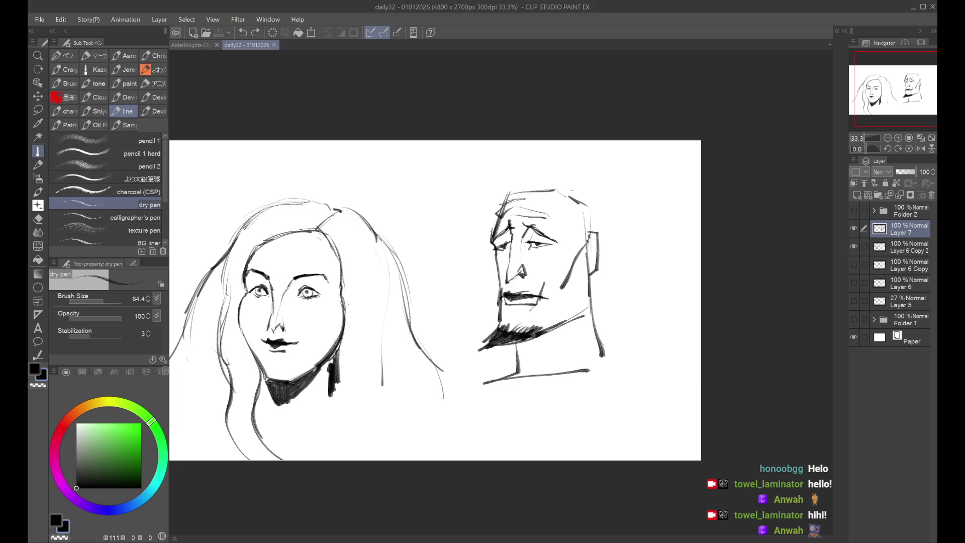
Sketch swept hair strokes across the forehead and the top of the head
mouse_move(500, 214)
mouse_down()
mouse_move(435, 205)
mouse_move(442, 176)
mouse_up()
key(ctrl+z)
key(ctrl+z)
drag(486, 219, 455, 171)
key(ctrl+z)
mouse_move(459, 207)
mouse_down()
mouse_move(500, 215)
mouse_move(495, 207)
mouse_up()
drag(433, 187, 496, 204)
drag(489, 201, 514, 193)
mouse_move(442, 177)
mouse_down()
mouse_move(470, 192)
mouse_move(517, 173)
mouse_up()
drag(464, 189, 539, 174)
Try a hat brim sweeping to the right, then undo the brim strokes
key(ctrl+z)
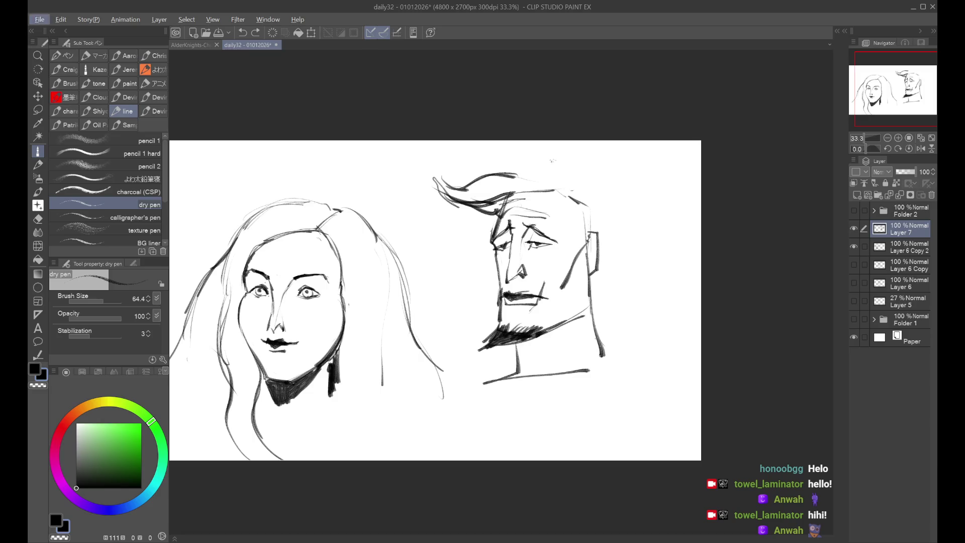
drag(558, 202, 629, 227)
key(ctrl+z)
drag(528, 190, 638, 221)
drag(567, 167, 665, 211)
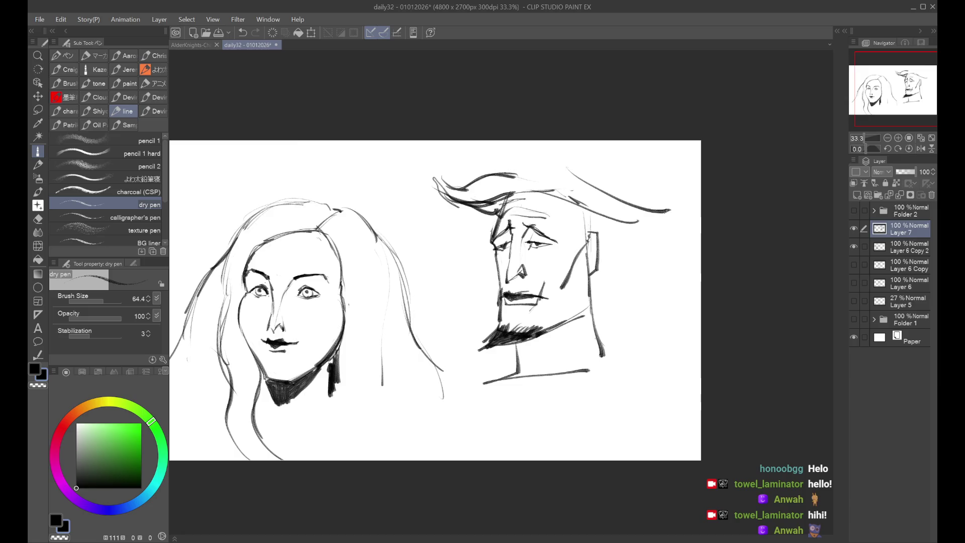
key(h)
key(ctrl+z)
key(h)
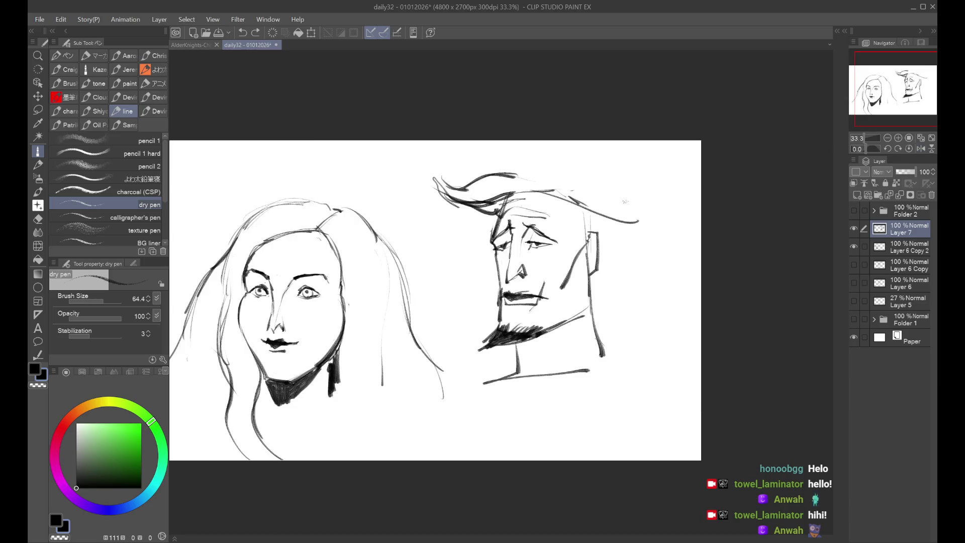
key(ctrl+z)
Cancel a trial transform of the head and undo the swept hair, leaving it bald
key(ctrl+t)
drag(547, 191, 531, 234)
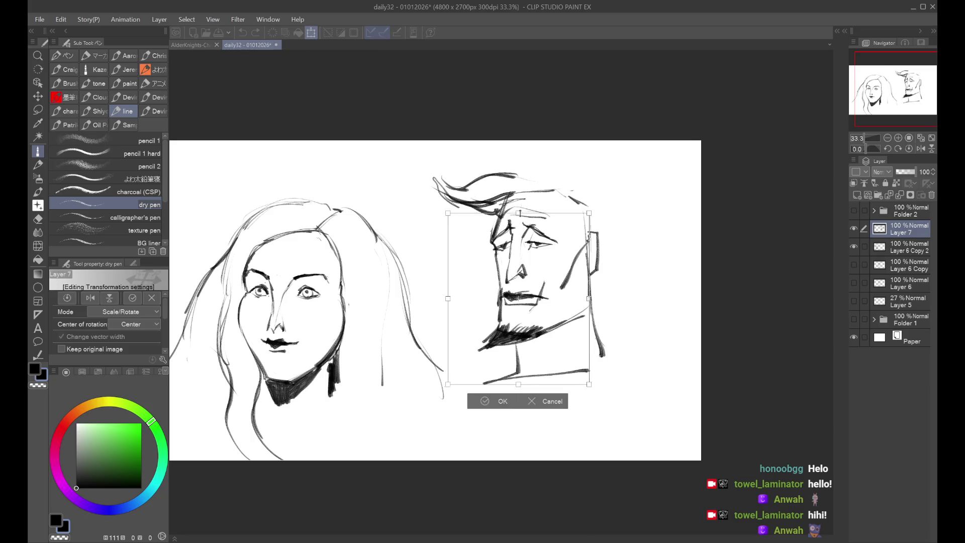
click(548, 400)
key(ctrl+z)
key(ctrl+z)
key(ctrl+z)
key(ctrl+z)
key(ctrl+z)
Draw a collar line with vertical ticks and hatch the right edge of the neck
key(ctrl+y)
key(h)
key(h)
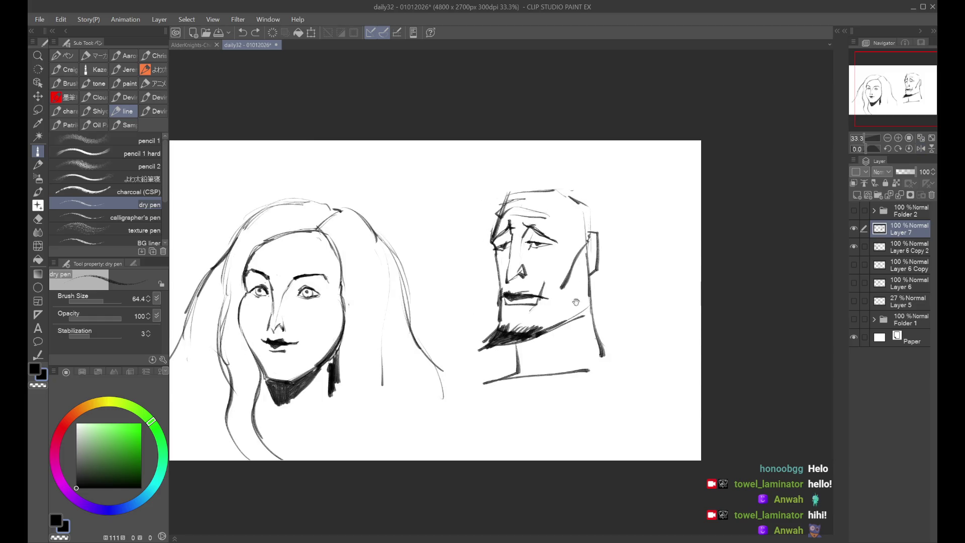
drag(518, 349, 588, 329)
drag(547, 339, 548, 356)
drag(592, 329, 602, 357)
drag(591, 319, 596, 333)
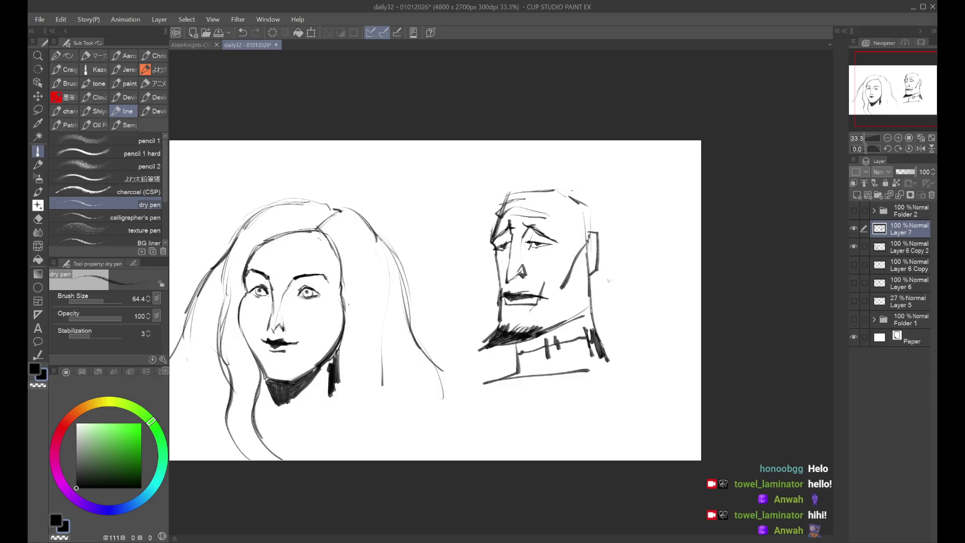
Zoom out and back in to review the faces, undoing stray marks atop the head
key(ctrl+minus)
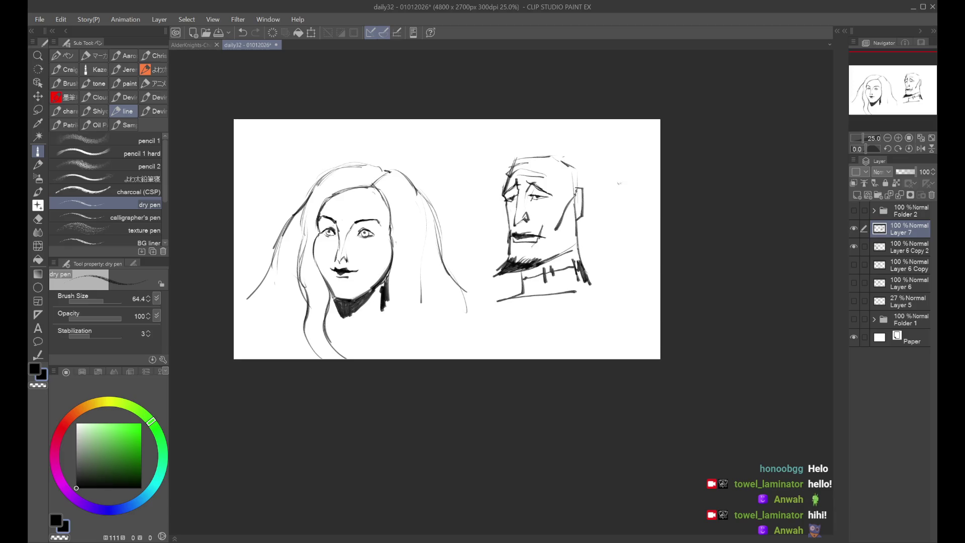
key(ctrl+plus)
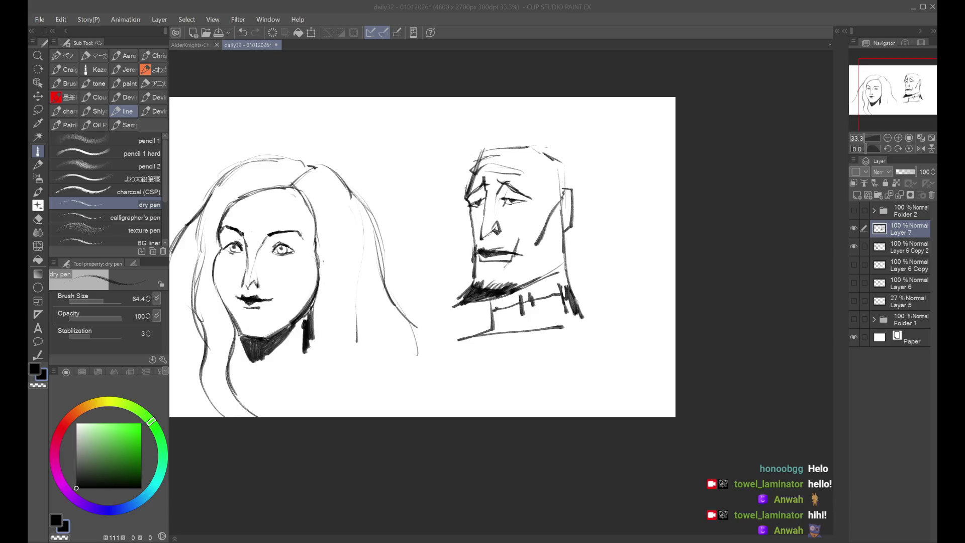
scroll(559, 225, up, 2)
scroll(558, 225, up, 1)
scroll(559, 226, up, 1)
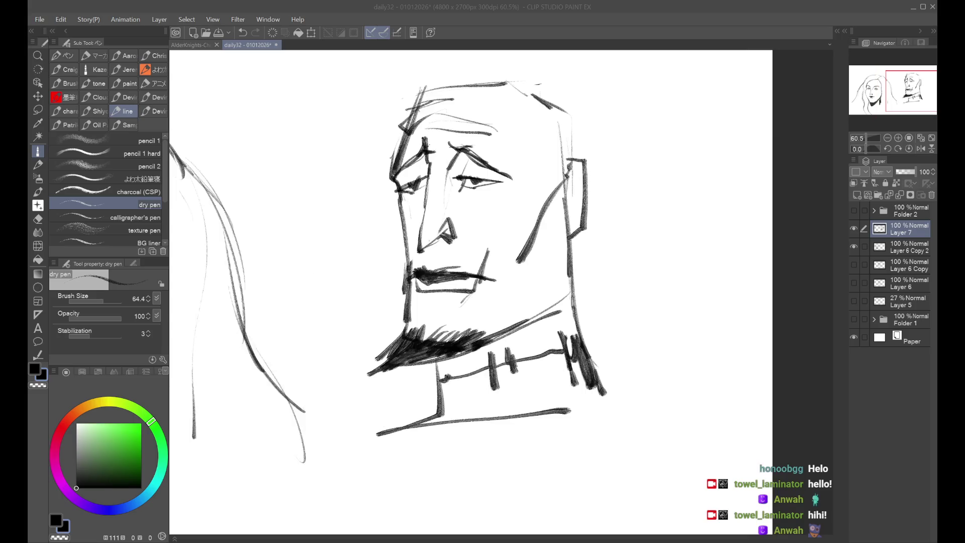
drag(540, 83, 537, 86)
key(ctrl+z)
scroll(541, 80, down, 1)
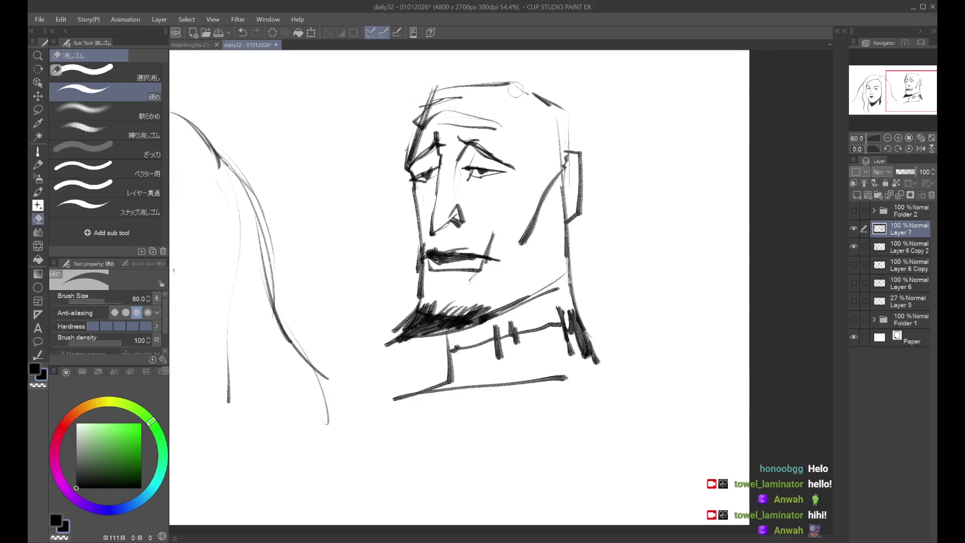
scroll(532, 144, down, 1)
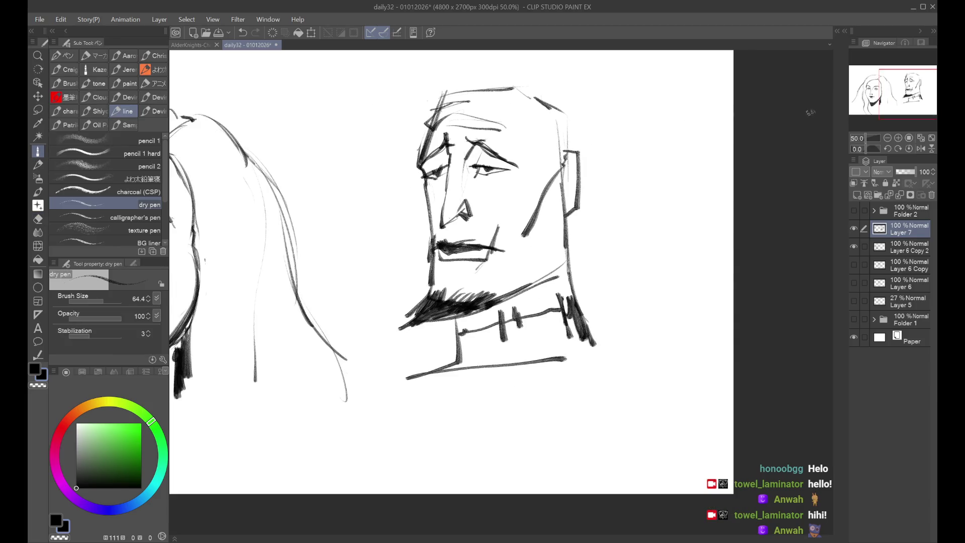
drag(619, 164, 624, 186)
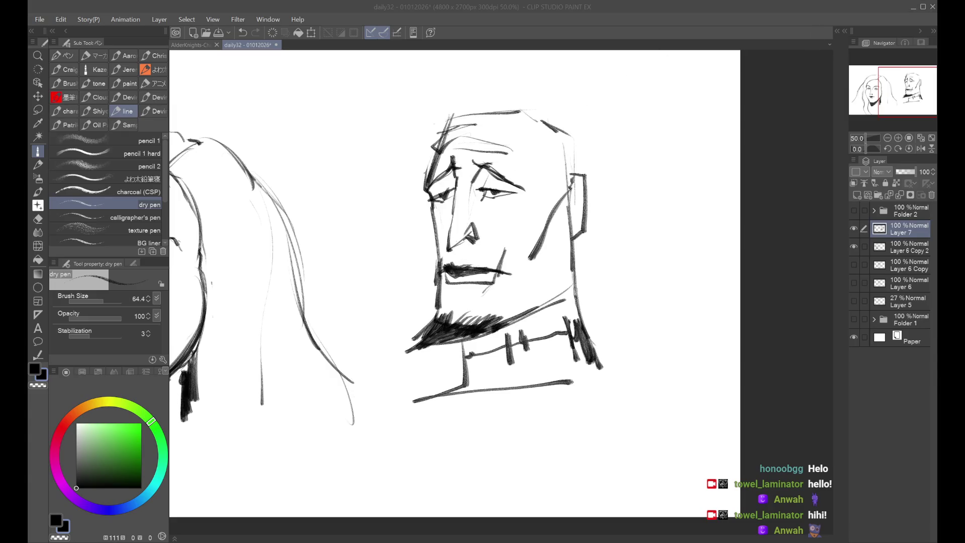
click(445, 10)
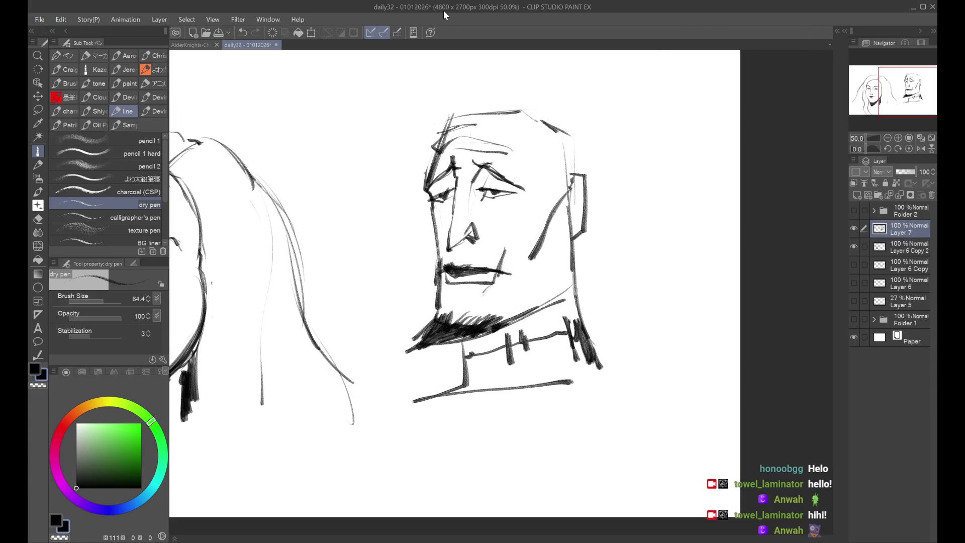
scroll(684, 294, down, 3)
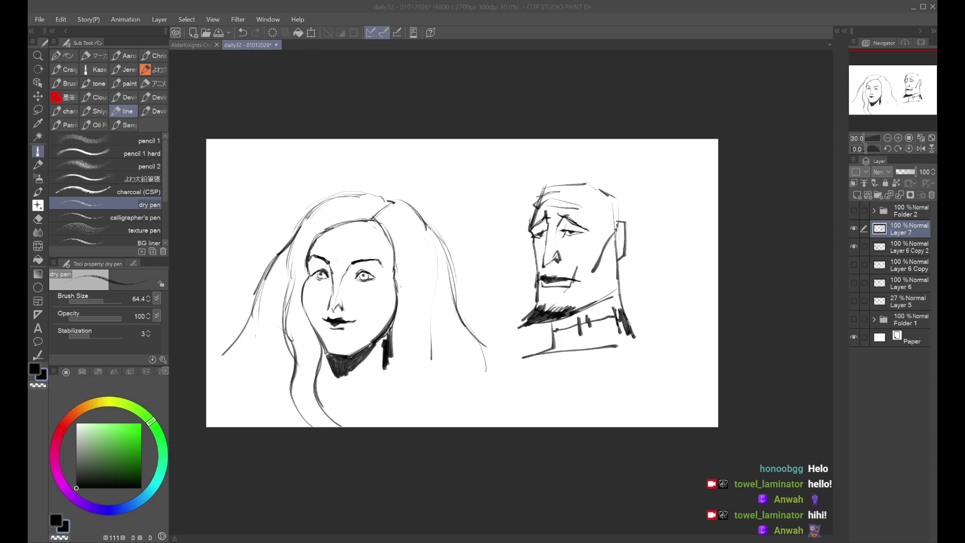
Pan across both faces, return to 33.3% zoom, and save daily32
scroll(329, 352, up, 2)
scroll(329, 352, up, 2)
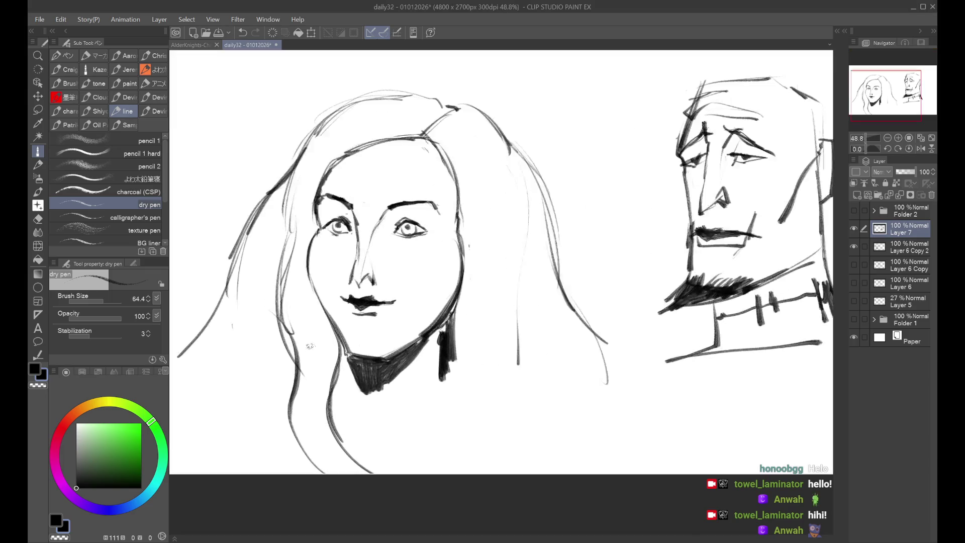
mouse_move(392, 288)
mouse_down()
mouse_move(432, 290)
mouse_move(473, 272)
mouse_up()
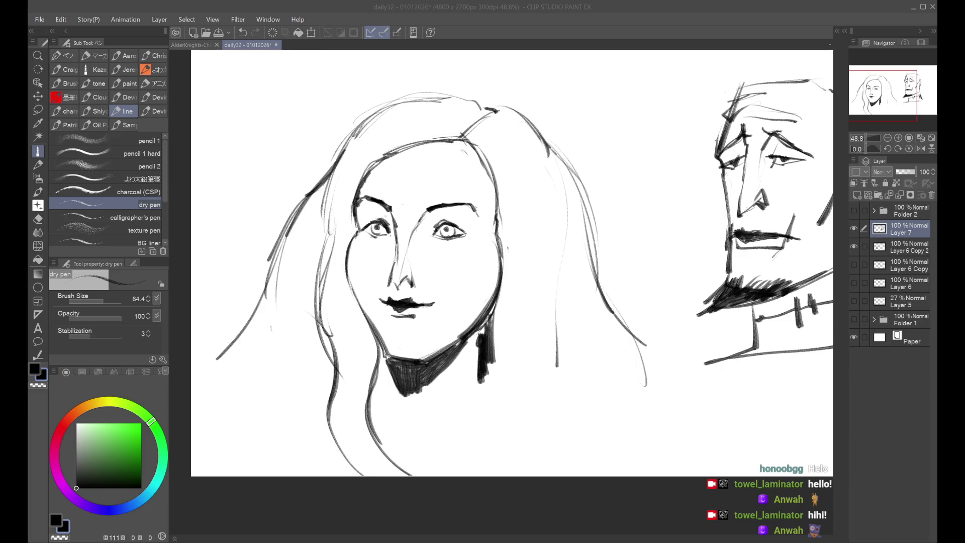
scroll(512, 263, down, 2)
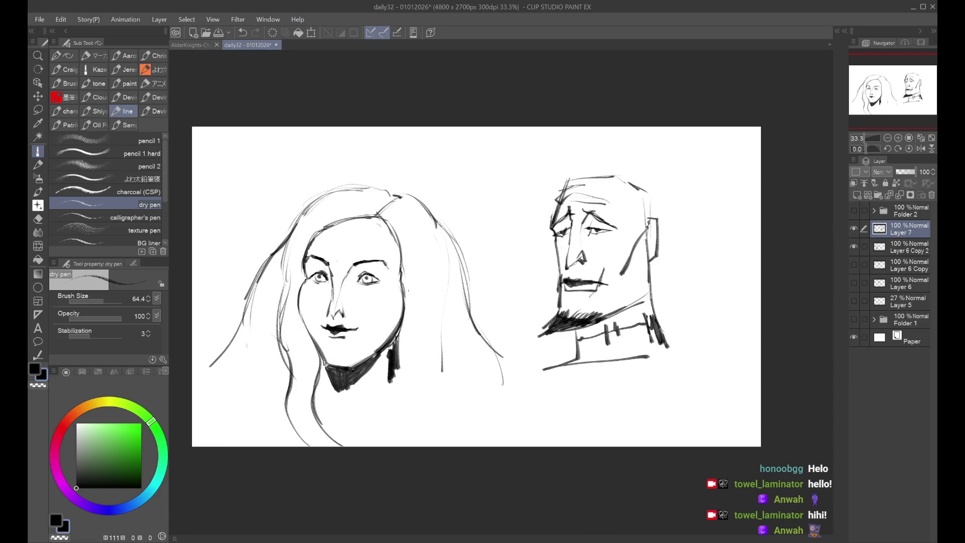
key(ctrl+s)
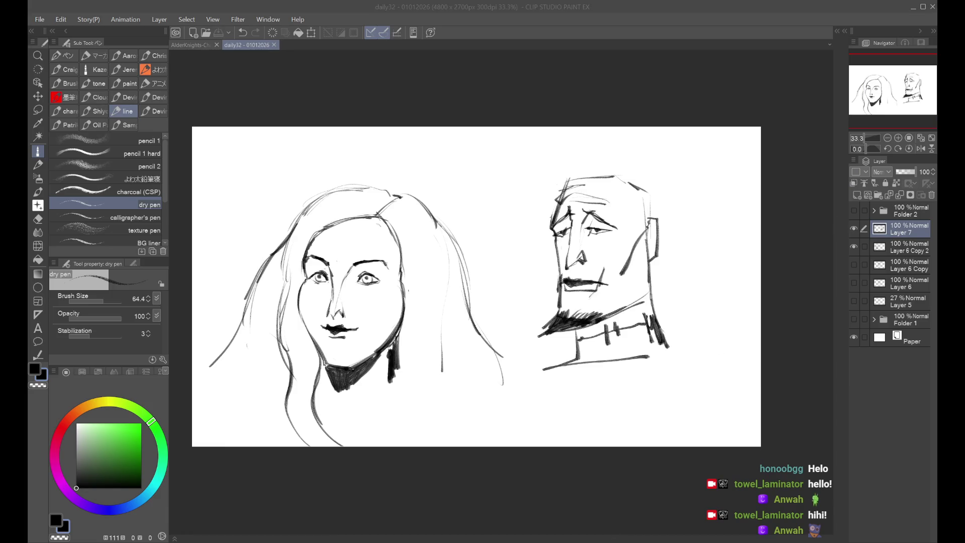
click(854, 229)
Group the two face layers into Folder 3, then hide it, Layers 5–6 and Folder 1
click(854, 229)
click(878, 195)
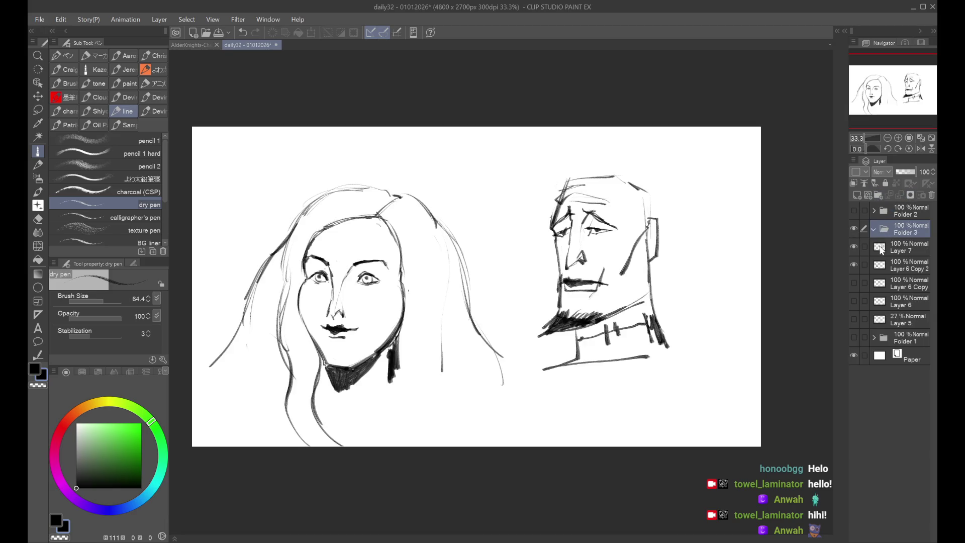
click(874, 229)
drag(854, 229, 855, 262)
click(855, 264)
click(853, 281)
click(854, 281)
click(852, 303)
click(854, 301)
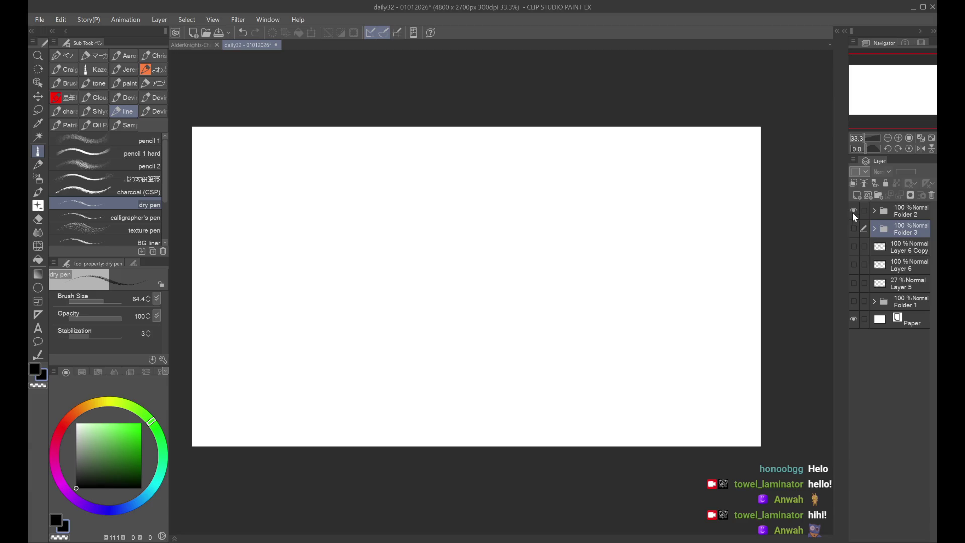
Show and select Folder 2, add empty Layer 8 on top, and save
click(853, 211)
click(888, 210)
click(859, 193)
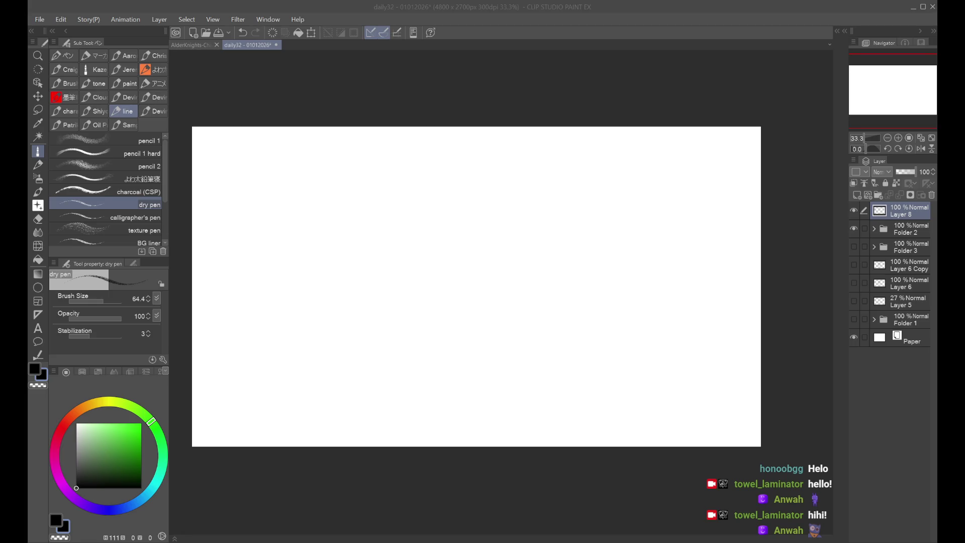
key(ctrl+s)
Draw two trial dry-pen strokes on Layer 8 and undo both, keeping it blank
click(771, 159)
drag(476, 174, 442, 254)
key(ctrl+z)
mouse_move(482, 177)
mouse_down()
mouse_move(450, 219)
mouse_move(452, 276)
mouse_move(518, 254)
mouse_up()
key(ctrl+z)
key(ctrl+z)
key(ctrl+z)
key(ctrl+z)
key(ctrl+z)
click(852, 241)
click(852, 241)
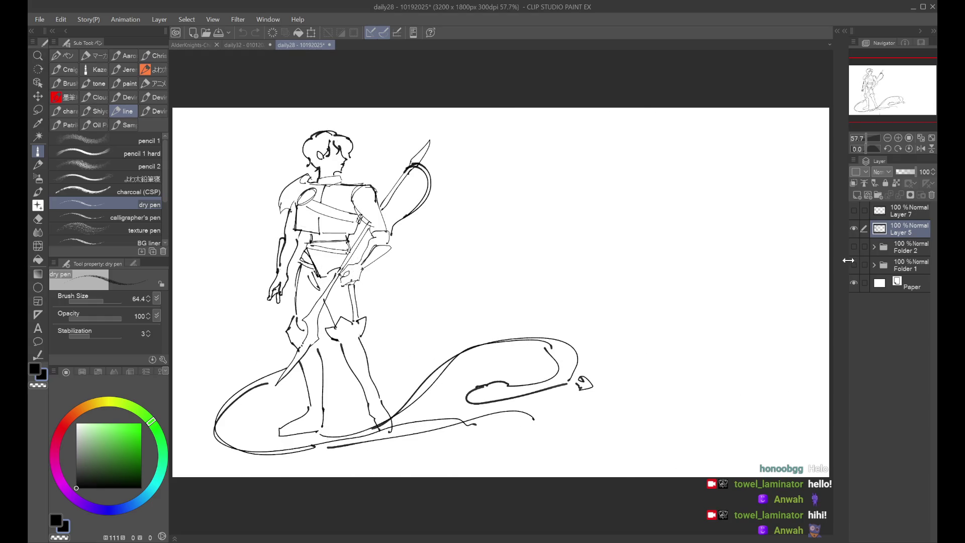
click(853, 246)
click(853, 246)
key(ctrl+w)
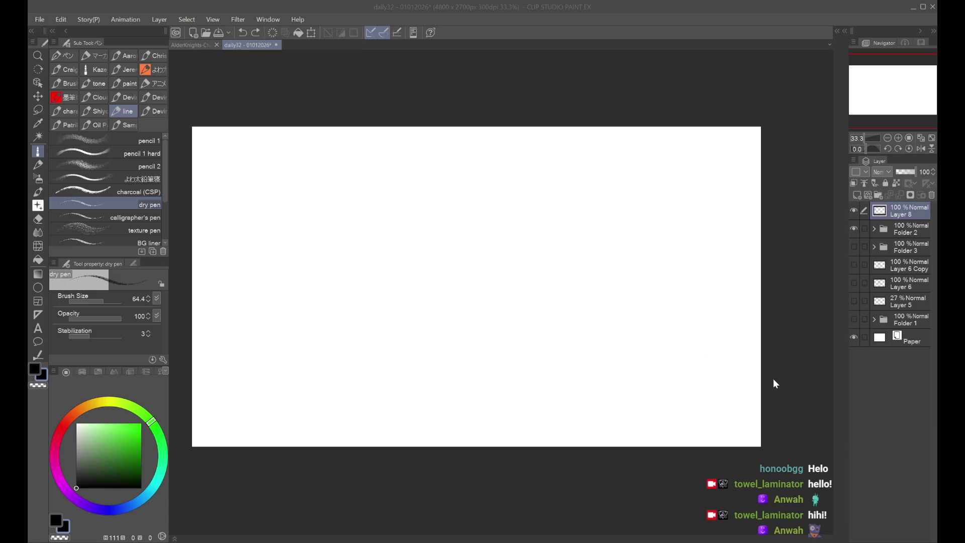
click(747, 521)
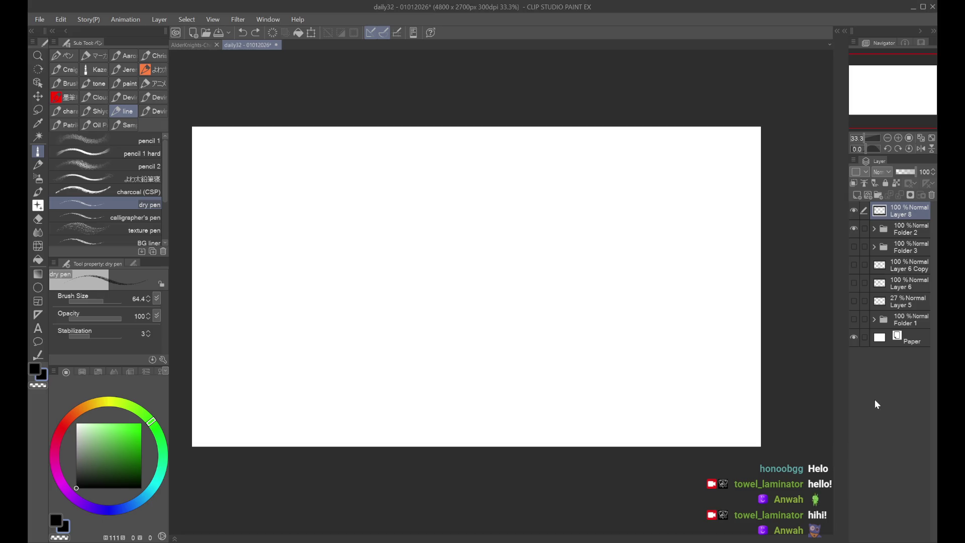
click(476, 244)
Rough in curved gesture lines and a V shape, with strokes rising to the right
drag(447, 256, 409, 345)
key(ctrl+z)
mouse_move(437, 282)
mouse_down()
mouse_move(405, 398)
mouse_move(480, 384)
mouse_up()
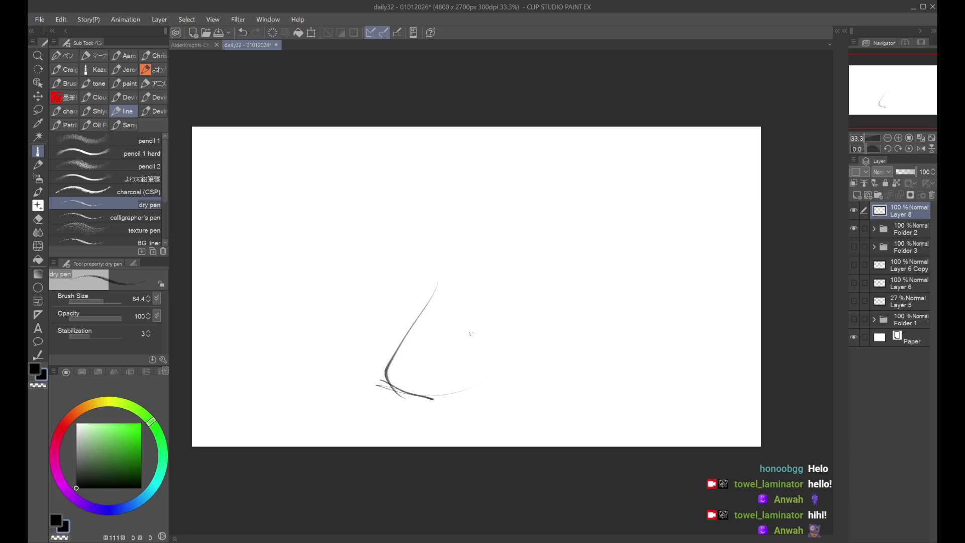
mouse_move(436, 286)
mouse_down()
mouse_move(469, 274)
mouse_move(420, 321)
mouse_move(516, 250)
mouse_move(495, 220)
mouse_move(537, 187)
mouse_move(481, 202)
mouse_up()
key(ctrl+z)
drag(469, 283, 627, 216)
drag(563, 242, 670, 201)
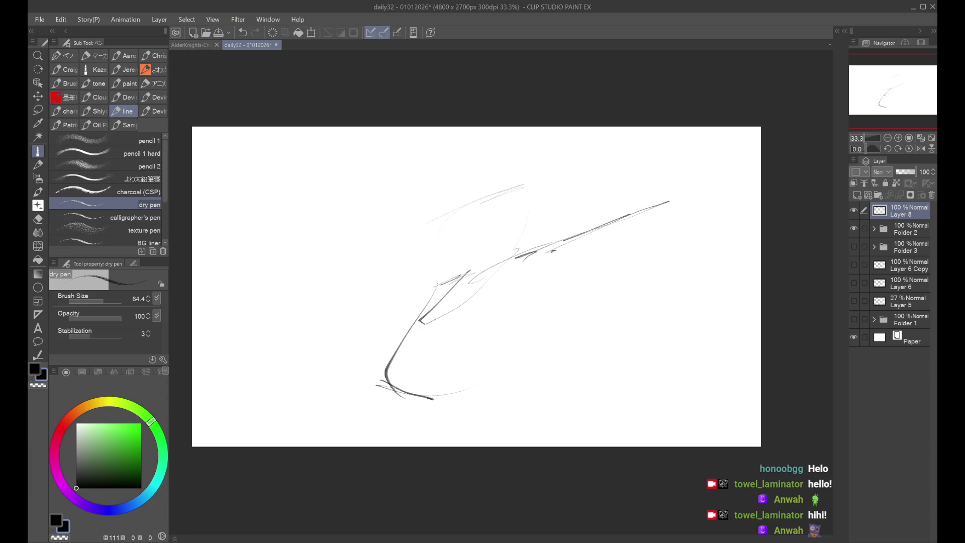
mouse_move(572, 246)
mouse_down()
mouse_move(670, 201)
mouse_move(671, 191)
mouse_up()
key(ctrl+z)
key(ctrl+z)
key(ctrl+z)
Draw long near-horizontal strokes toward the upper right with short dark accents
drag(533, 247, 678, 201)
drag(569, 228, 691, 225)
drag(570, 242, 669, 191)
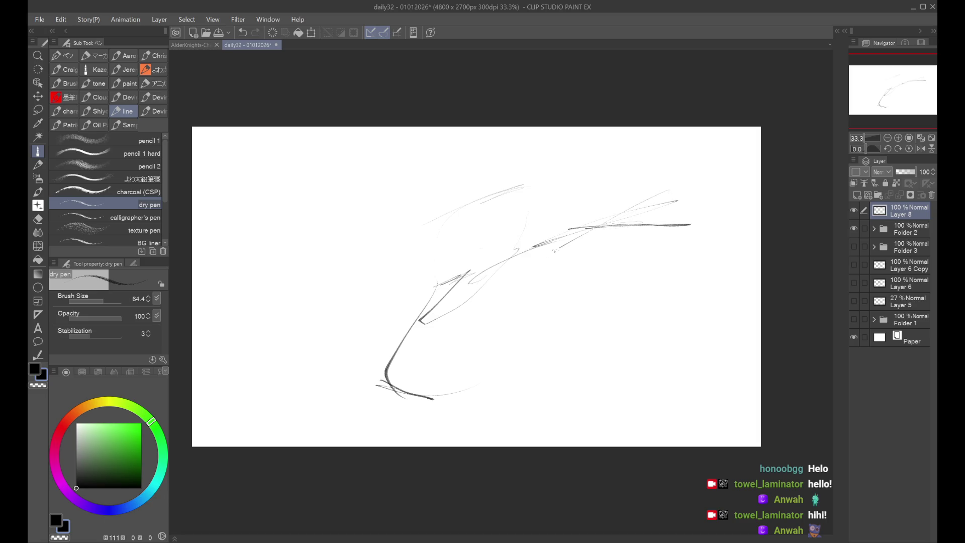
drag(555, 234, 682, 211)
key(ctrl+z)
key(ctrl+z)
drag(578, 233, 703, 212)
mouse_move(609, 235)
mouse_down()
mouse_move(644, 228)
mouse_move(533, 298)
mouse_move(557, 290)
mouse_move(527, 300)
mouse_move(574, 277)
mouse_move(488, 296)
mouse_up()
mouse_move(522, 293)
mouse_down()
mouse_move(576, 277)
mouse_move(528, 302)
mouse_up()
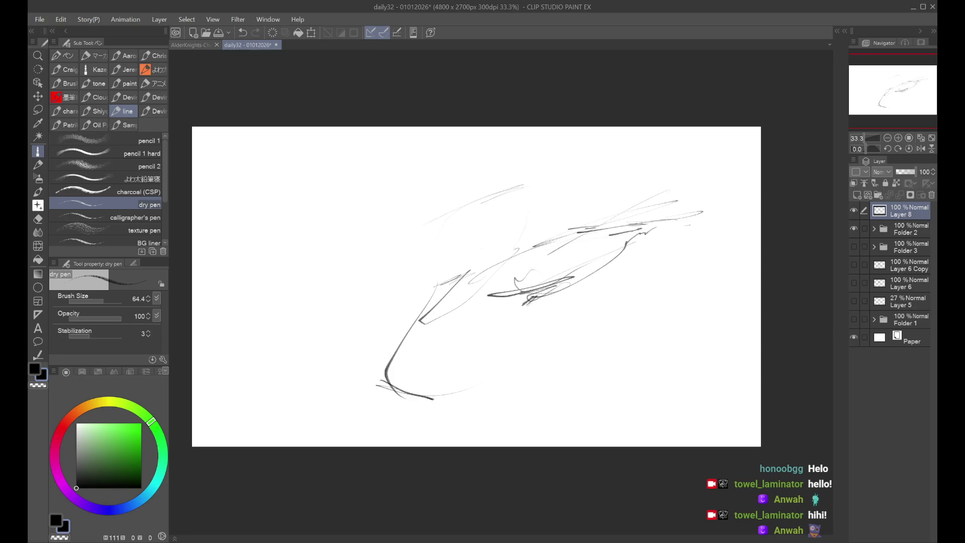
Add a dark base line turning upward, left-side lines and a tall diagonal at the top
mouse_move(340, 356)
mouse_down()
mouse_move(486, 398)
mouse_move(544, 367)
mouse_up()
key(ctrl+z)
mouse_move(386, 371)
mouse_down()
mouse_move(549, 339)
mouse_move(545, 297)
mouse_up()
mouse_move(426, 325)
mouse_down()
mouse_move(287, 341)
mouse_move(376, 334)
mouse_move(422, 312)
mouse_up()
mouse_move(548, 203)
mouse_down()
mouse_move(568, 174)
mouse_move(516, 239)
mouse_move(584, 149)
mouse_up()
Shrink the Layer 8 gesture sketch by dragging its corners inward and confirm
key(h)
key(h)
key(ctrl+t)
drag(703, 147, 651, 177)
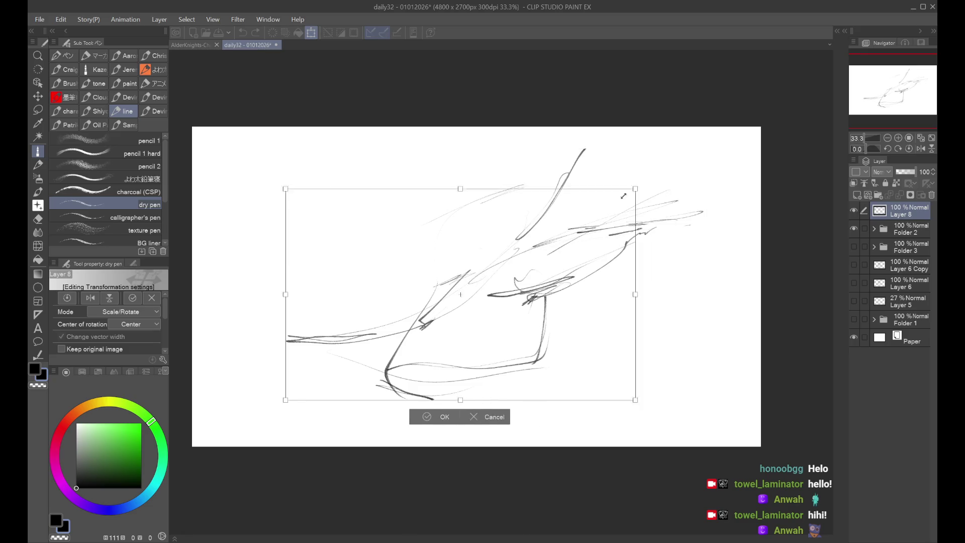
drag(286, 399, 328, 380)
drag(491, 283, 507, 274)
key(Return)
Sketch leg strokes extending from the body toward the lower left
drag(472, 211, 516, 206)
key(ctrl+z)
drag(468, 281, 411, 368)
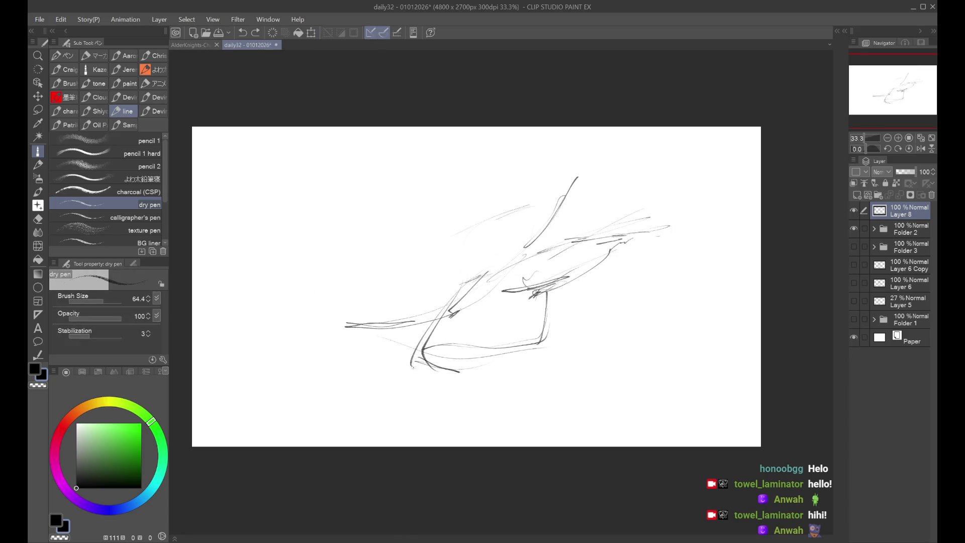
mouse_move(545, 306)
mouse_down()
mouse_move(443, 367)
mouse_move(435, 398)
mouse_up()
key(ctrl+z)
drag(484, 363, 378, 416)
mouse_move(436, 379)
mouse_down()
mouse_move(349, 406)
mouse_move(404, 405)
mouse_up()
drag(521, 364, 511, 374)
drag(452, 356, 397, 403)
Flip the view to check the pose, then redraw the bent leg as a curve
key(h)
key(ctrl+z)
key(ctrl+z)
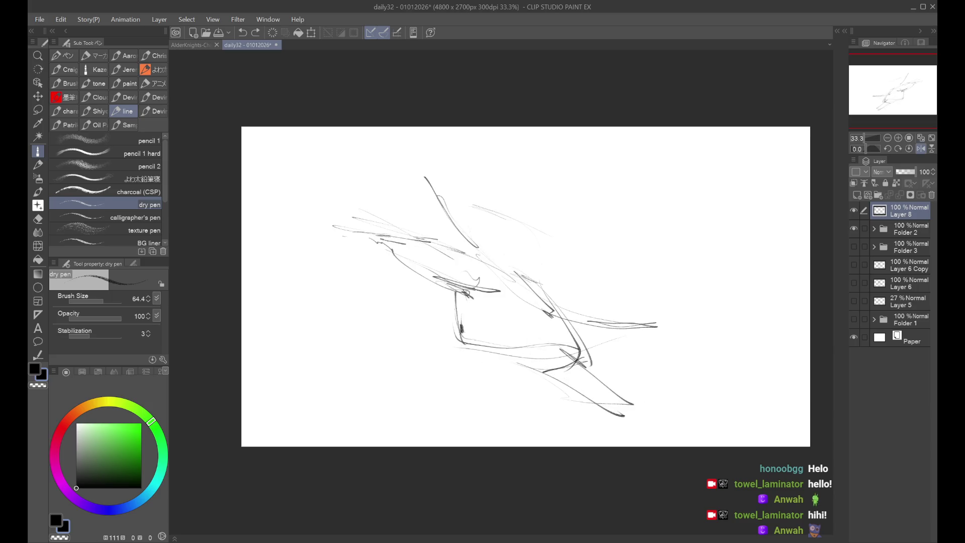
drag(490, 334, 418, 383)
key(ctrl+z)
mouse_move(455, 302)
mouse_down()
mouse_move(411, 391)
mouse_move(498, 356)
mouse_up()
Redraw the crouching figure's legs as long downward strokes, one curving to the bottom edge
key(h)
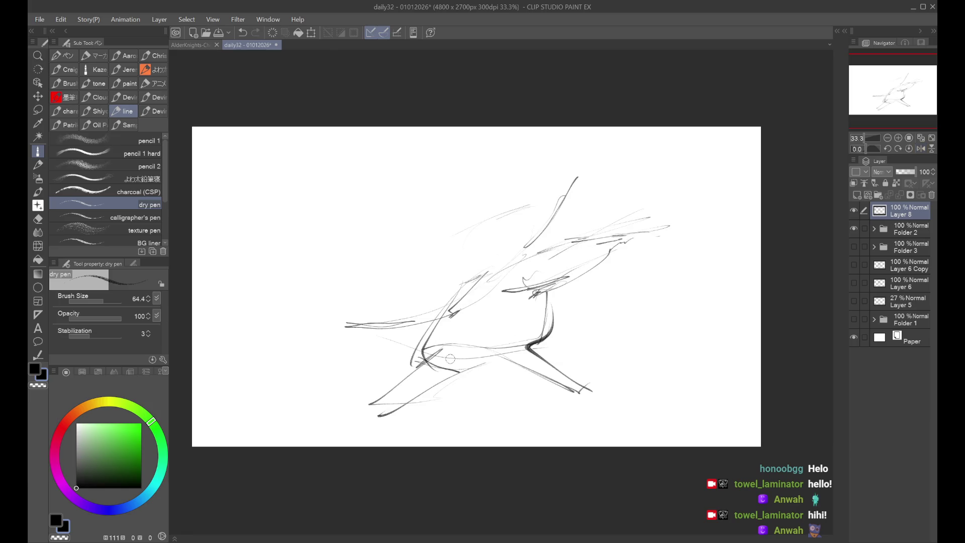
key(ctrl+z)
key(ctrl+z)
key(ctrl+z)
key(ctrl+z)
key(ctrl+z)
key(ctrl+z)
key(ctrl+y)
key(ctrl+z)
drag(455, 308, 437, 420)
drag(435, 373, 419, 413)
drag(437, 356, 426, 393)
key(ctrl+z)
key(ctrl+z)
drag(447, 318, 416, 422)
mouse_move(437, 347)
mouse_down()
mouse_move(450, 395)
mouse_move(425, 432)
mouse_move(396, 446)
mouse_up()
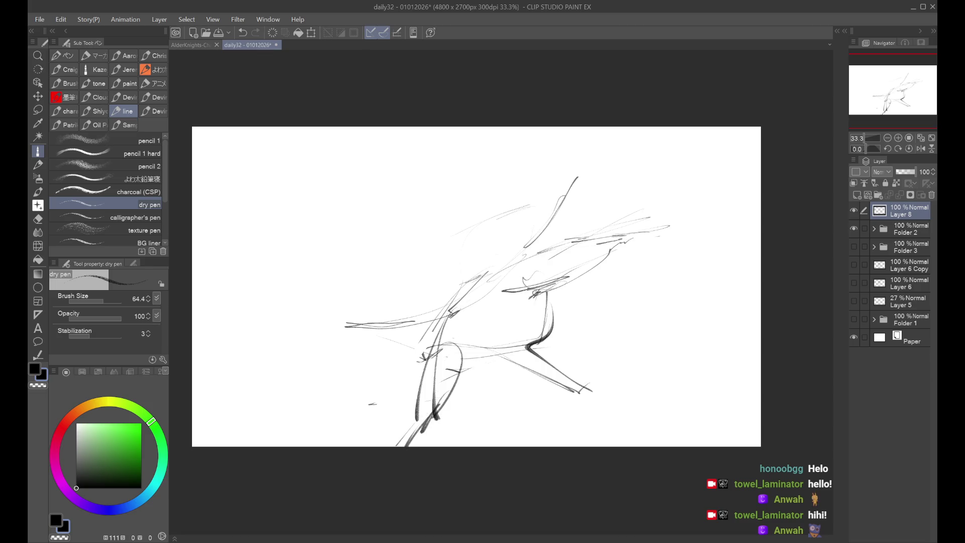
Draw the long horizontal staff across the figure
mouse_move(528, 192)
mouse_down()
mouse_move(482, 283)
mouse_move(437, 321)
mouse_move(347, 332)
mouse_move(282, 321)
mouse_up()
key(ctrl+z)
mouse_move(362, 326)
mouse_down()
mouse_move(714, 268)
mouse_move(213, 309)
mouse_up()
drag(513, 235, 455, 291)
Sketch a rounded head, neck and torso outline above the staff
mouse_move(473, 240)
mouse_down()
mouse_move(521, 209)
mouse_move(548, 239)
mouse_up()
mouse_move(495, 176)
mouse_down()
mouse_move(489, 210)
mouse_move(531, 186)
mouse_move(490, 214)
mouse_move(525, 202)
mouse_move(497, 211)
mouse_up()
key(ctrl+z)
mouse_move(495, 160)
mouse_down()
mouse_move(531, 214)
mouse_move(477, 210)
mouse_move(543, 274)
mouse_up()
key(h)
key(ctrl+z)
drag(532, 217, 519, 259)
key(h)
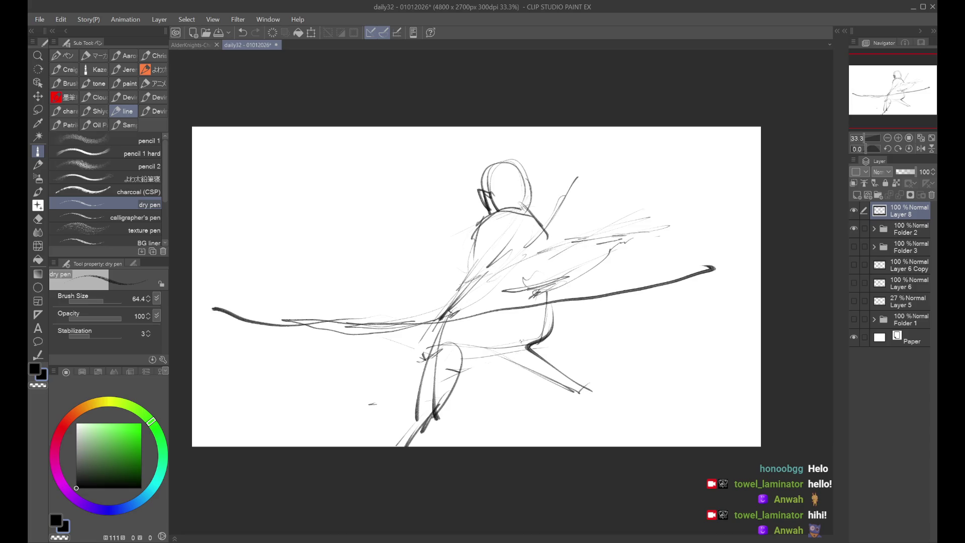
Try two long strokes down-left from the torso, remove them, and compare the flipped pose
drag(480, 266, 332, 366)
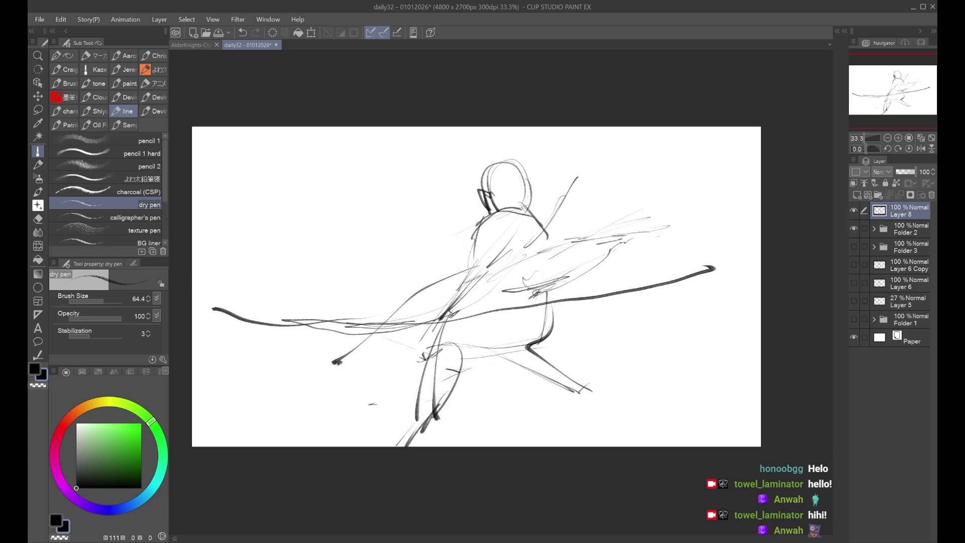
drag(478, 265, 305, 390)
key(ctrl+z)
key(ctrl+z)
key(h)
key(h)
key(ctrl+t)
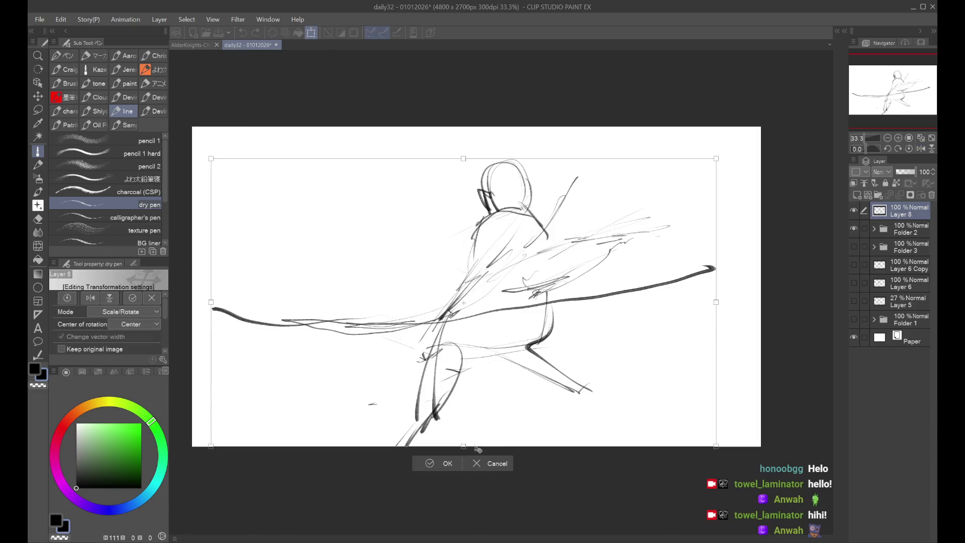
Scale the Layer 8 sketch down toward the canvas centre and fade it to 27% opacity
drag(476, 446, 498, 363)
click(472, 380)
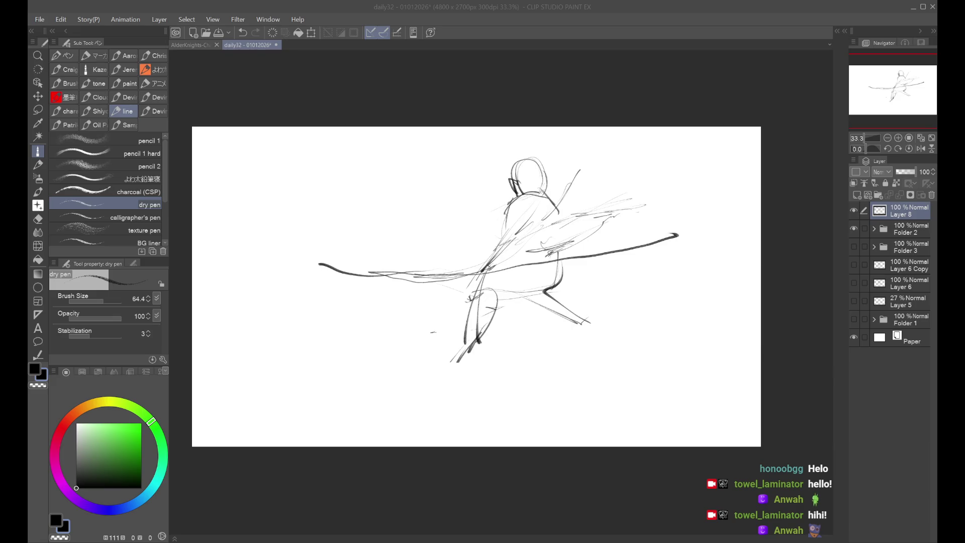
click(631, 468)
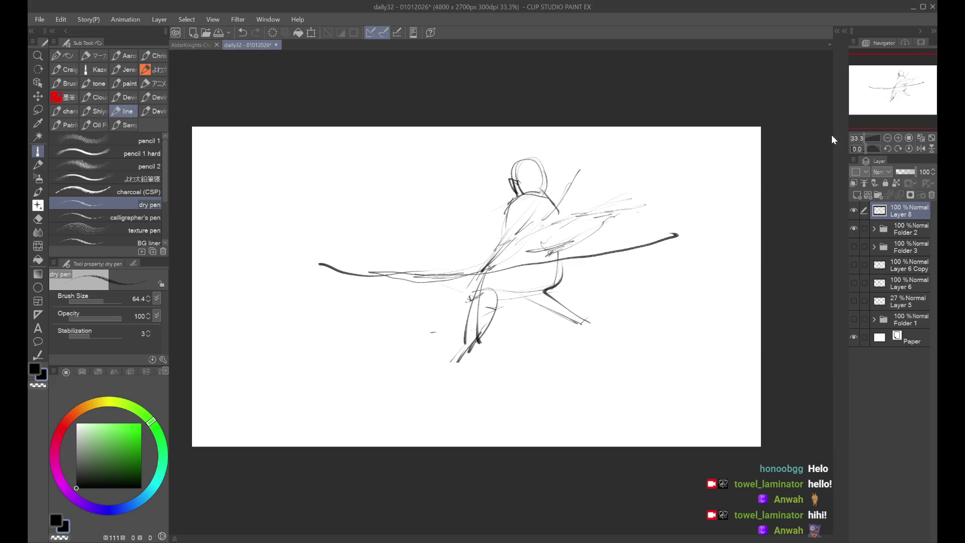
drag(902, 171, 900, 173)
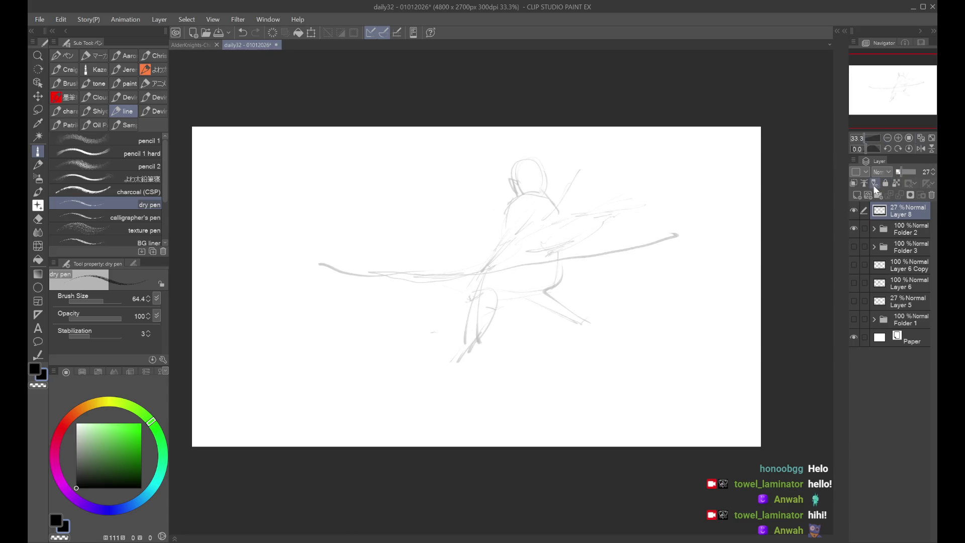
Add Layer 9 above the faded sketch, zoom to 50%, and draw a dark shoulder stroke
key(ctrl+shift+n)
scroll(521, 203, up, 1)
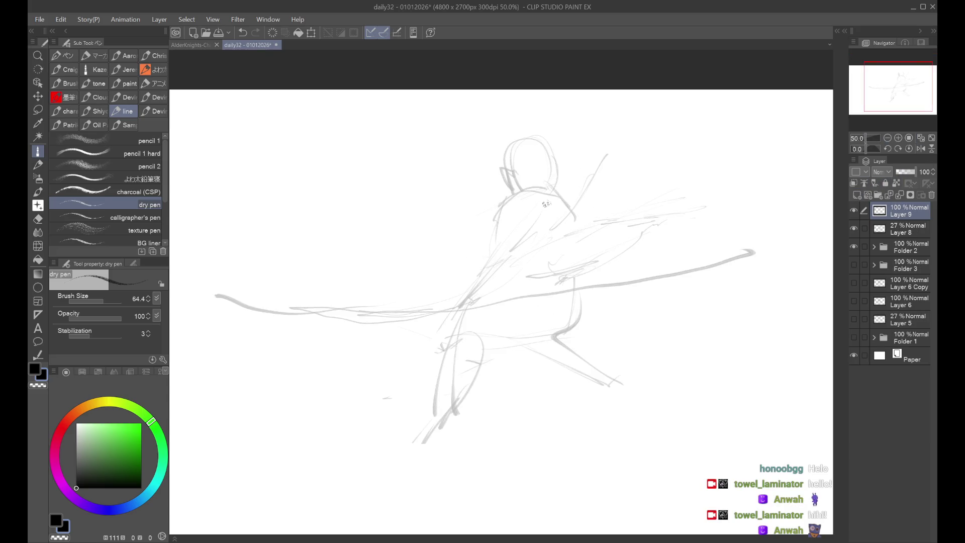
mouse_move(514, 196)
mouse_down()
mouse_move(478, 236)
mouse_move(523, 234)
mouse_move(498, 274)
mouse_move(467, 279)
mouse_move(453, 304)
mouse_move(489, 291)
mouse_move(490, 300)
mouse_move(482, 290)
mouse_move(446, 331)
mouse_up()
key(ctrl+z)
key(ctrl+z)
key(ctrl+z)
key(ctrl+z)
key(ctrl+z)
key(ctrl+z)
key(ctrl+z)
key(ctrl+z)
key(ctrl+z)
key(ctrl+z)
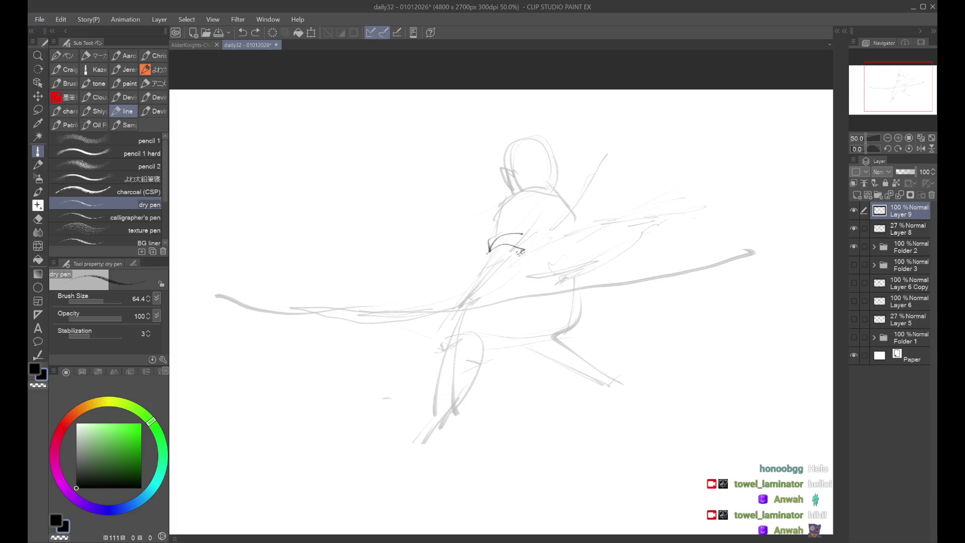